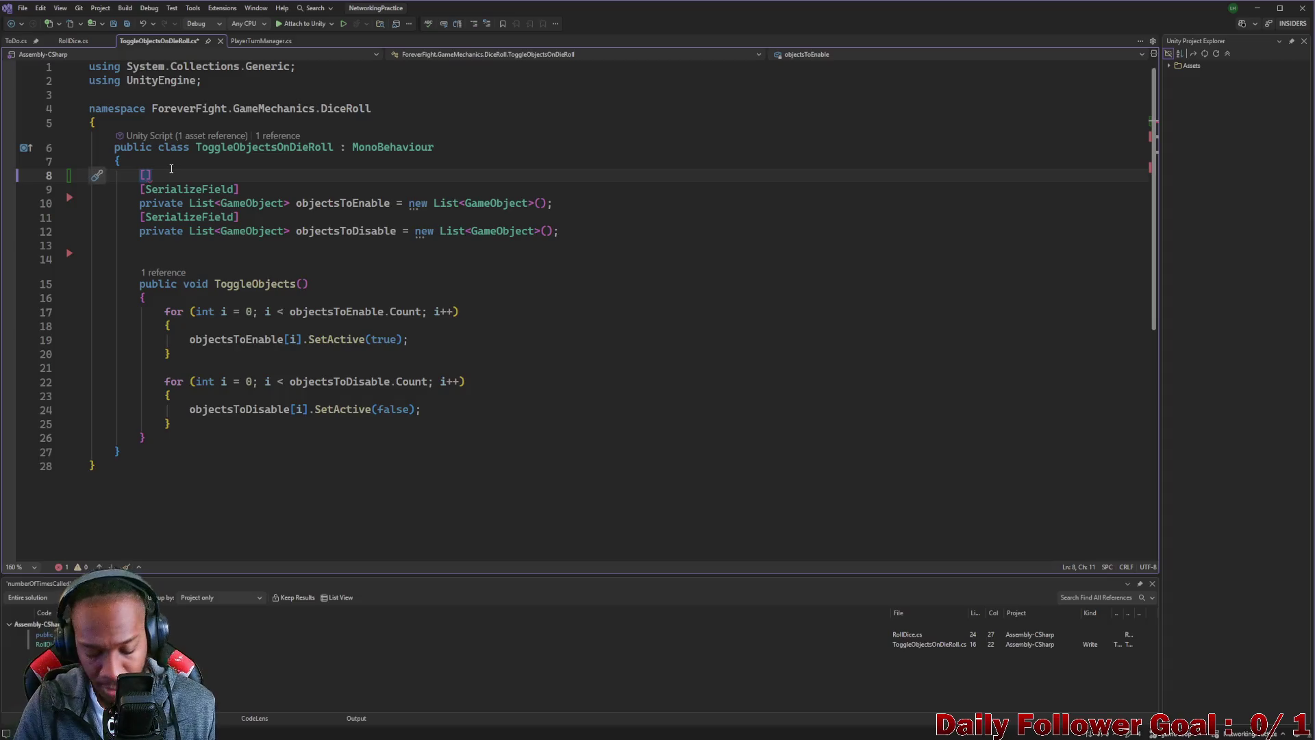
- On line 8, add a [SerializeField] attribute and begin 'private RollDice ro' on the next line
text(Ser)
key(Tab)
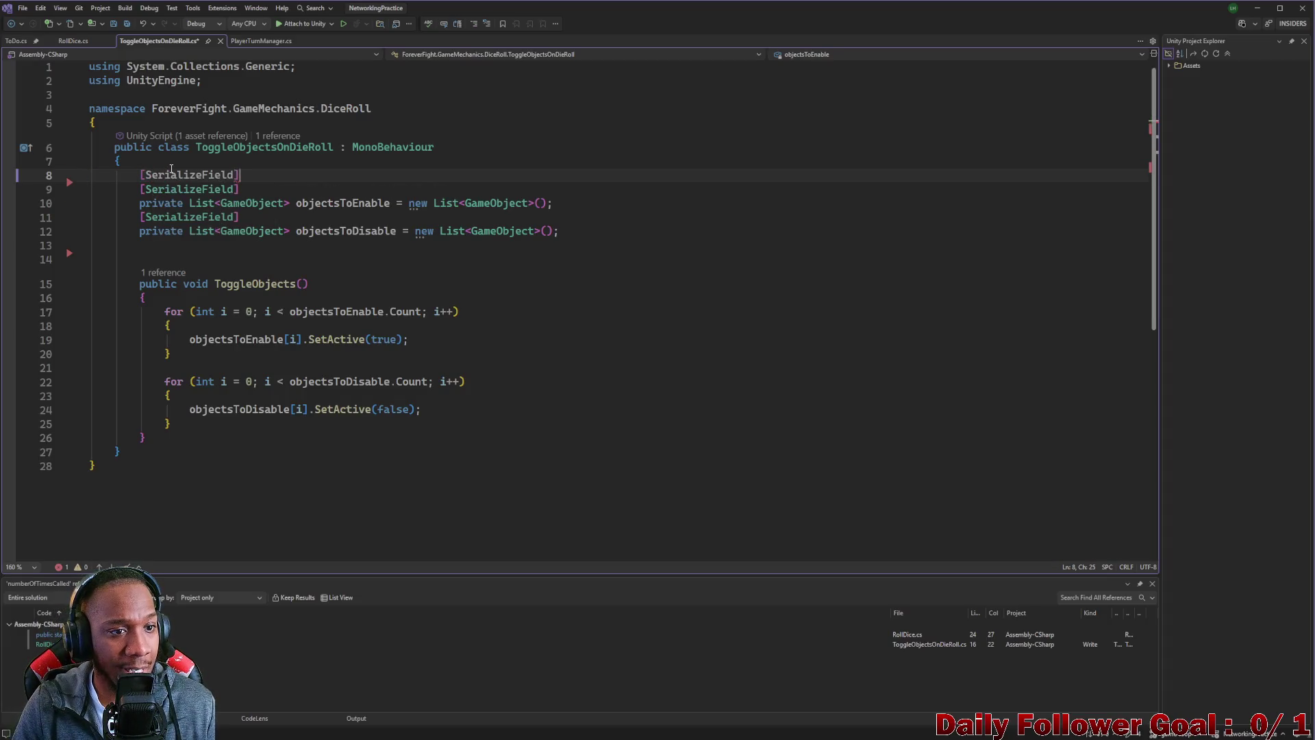
key(End)
key(Return)
text(private )
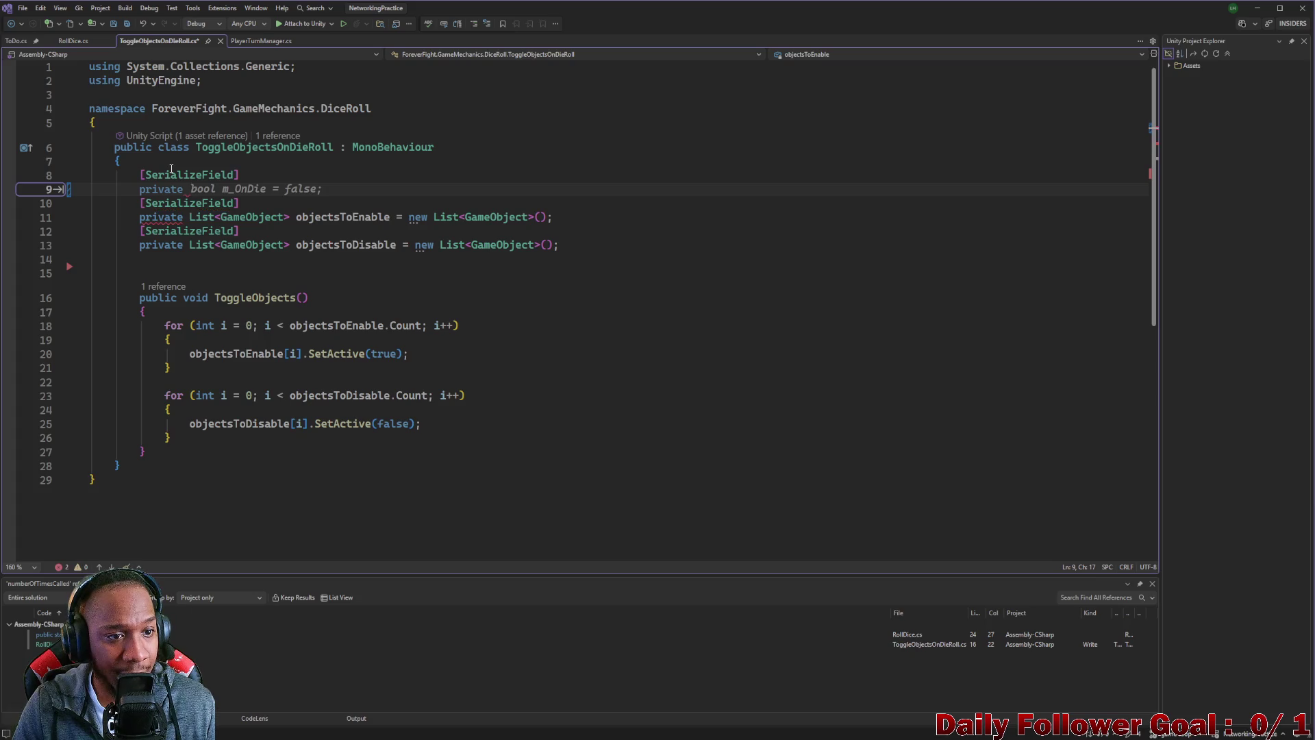
text(Ro)
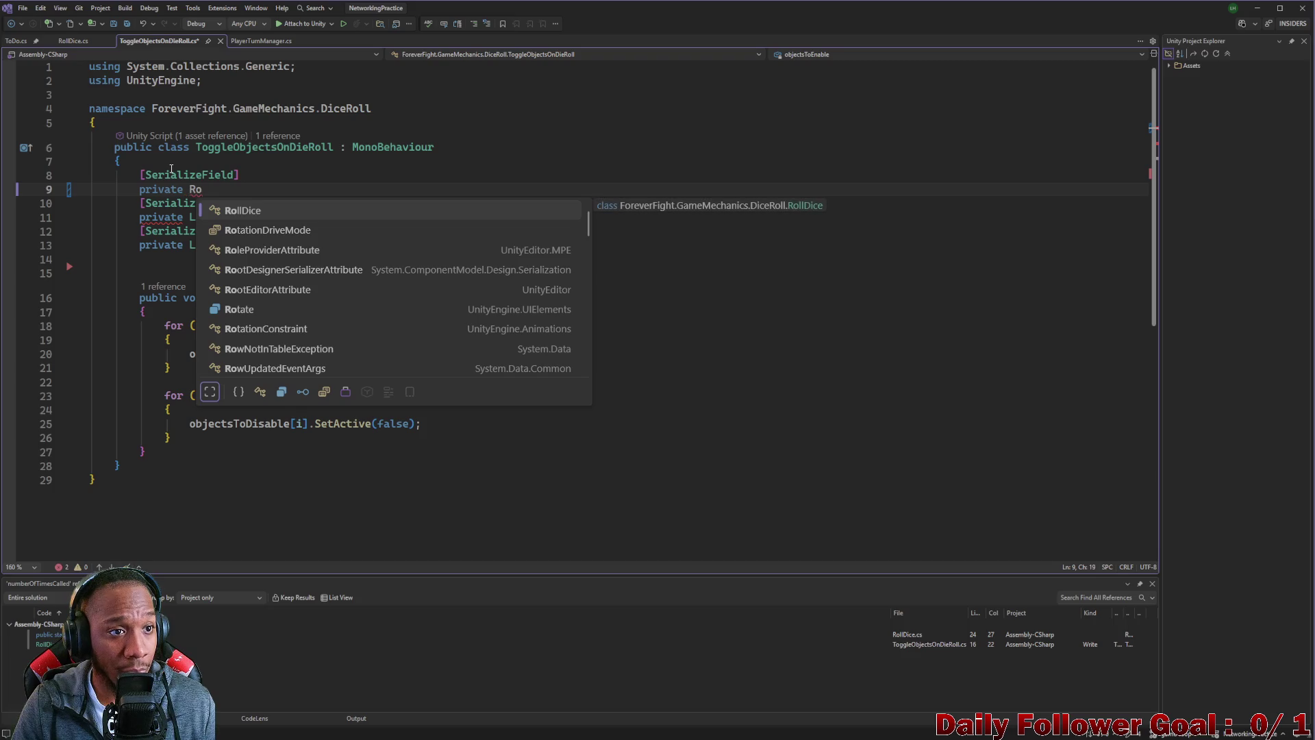
text(llDice ro)
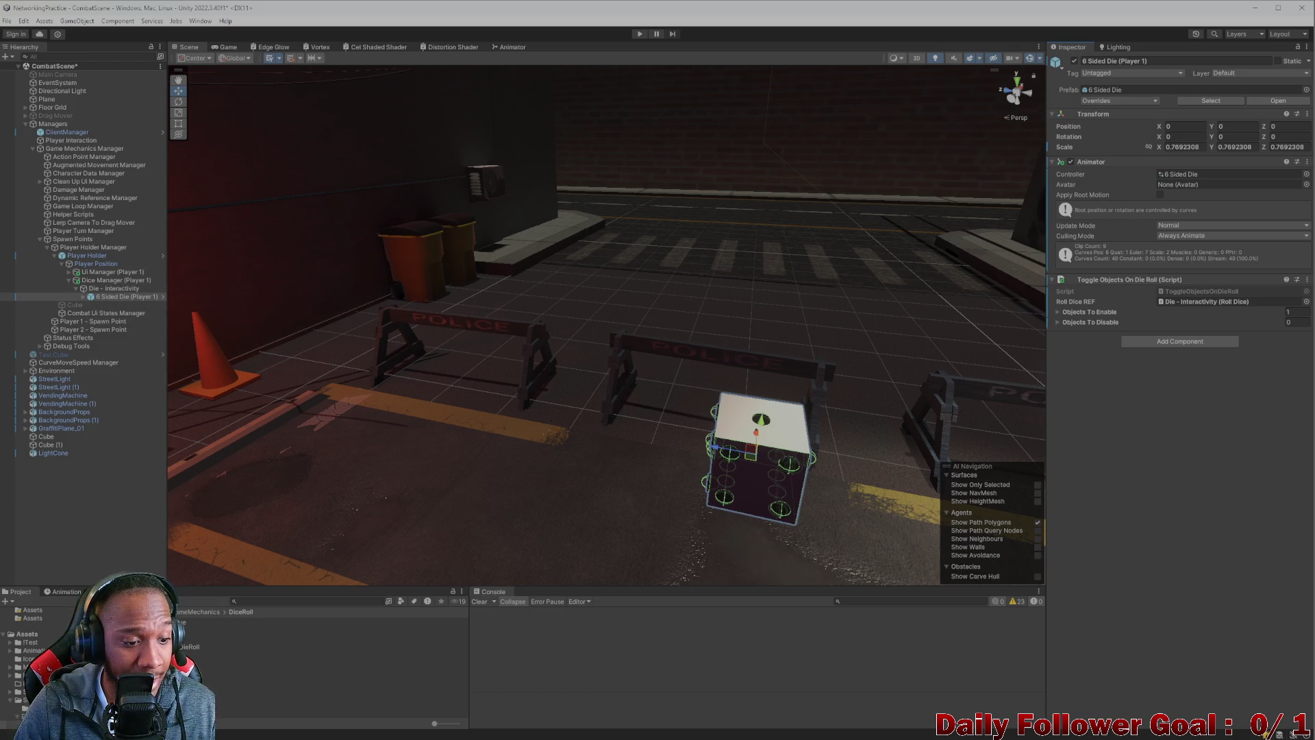
- Add an animation event at the end of the die's Spawn clip
click(74, 592)
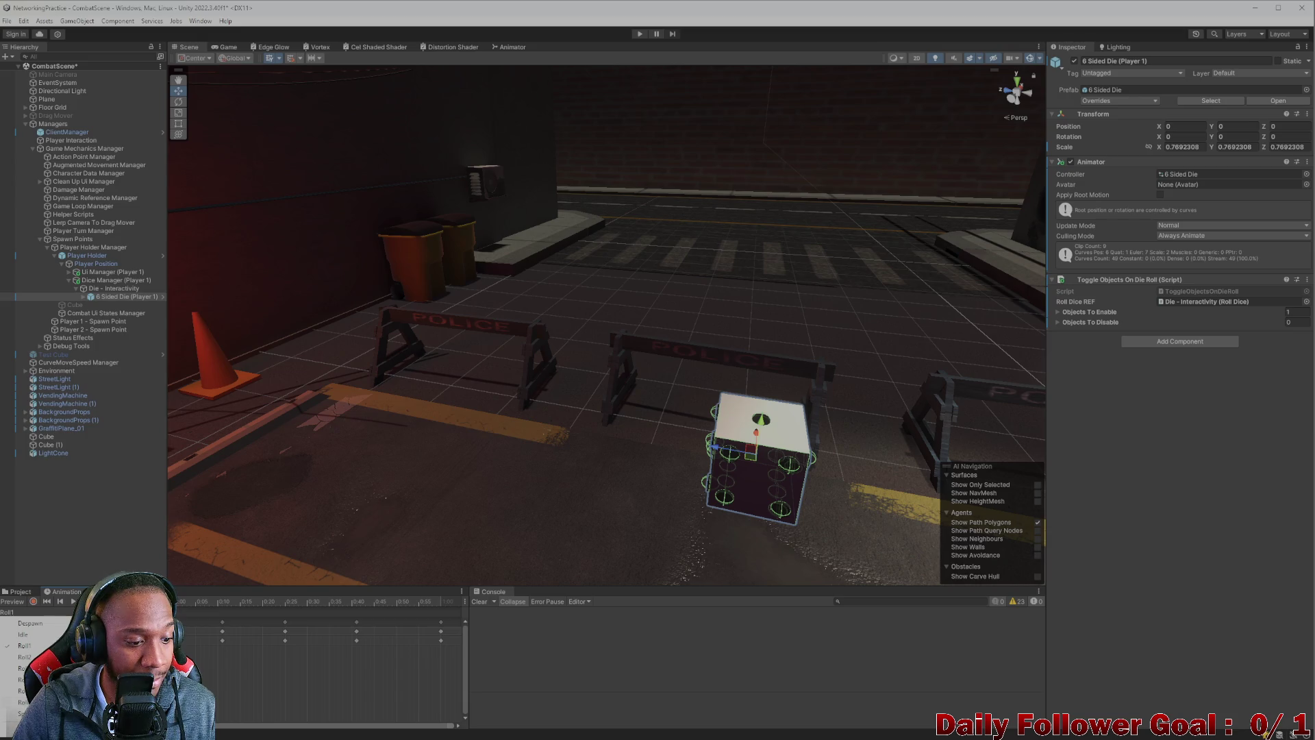
click(22, 713)
click(441, 608)
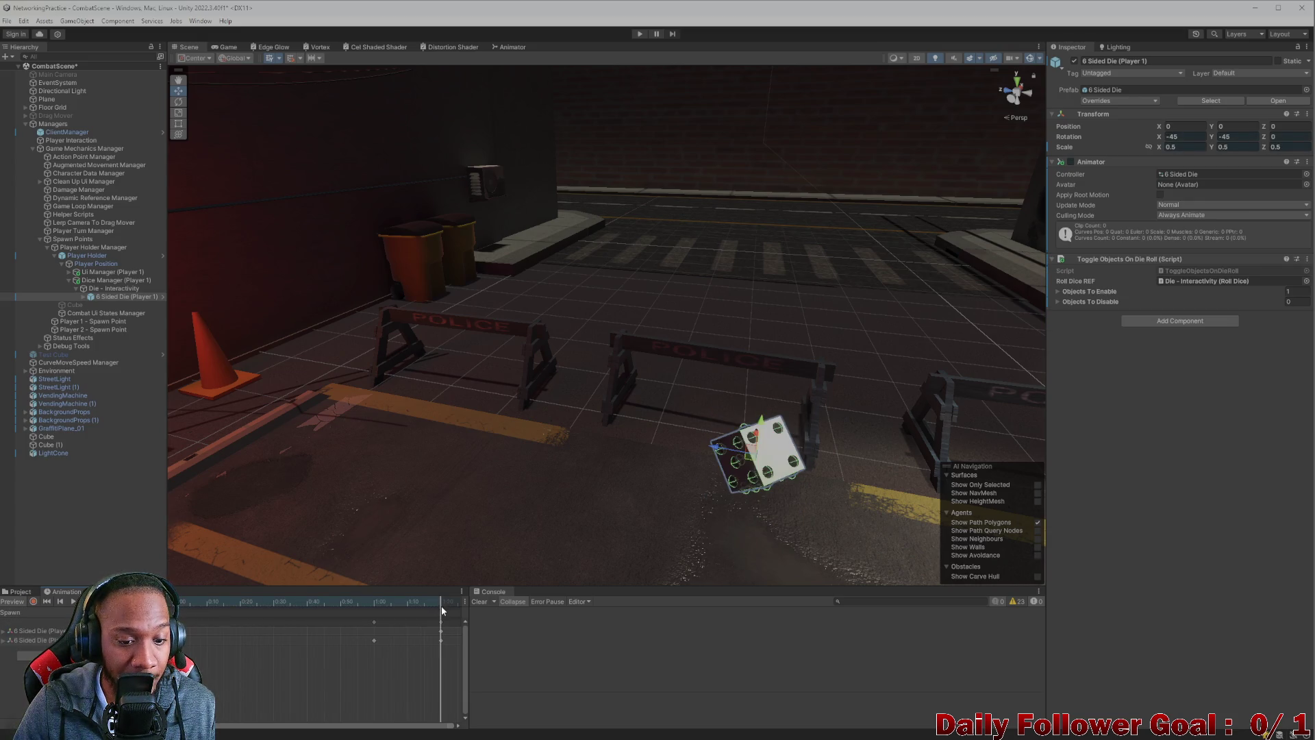
right_click(439, 614)
click(473, 618)
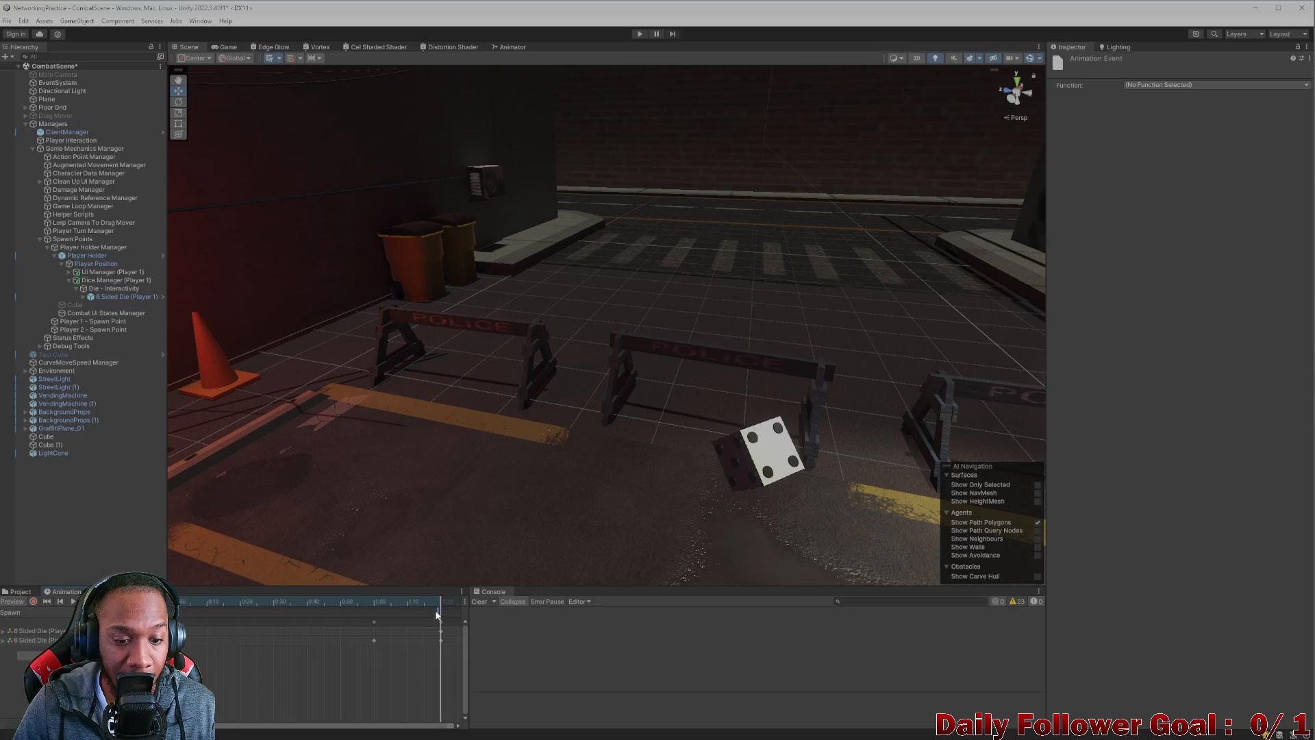
click(414, 601)
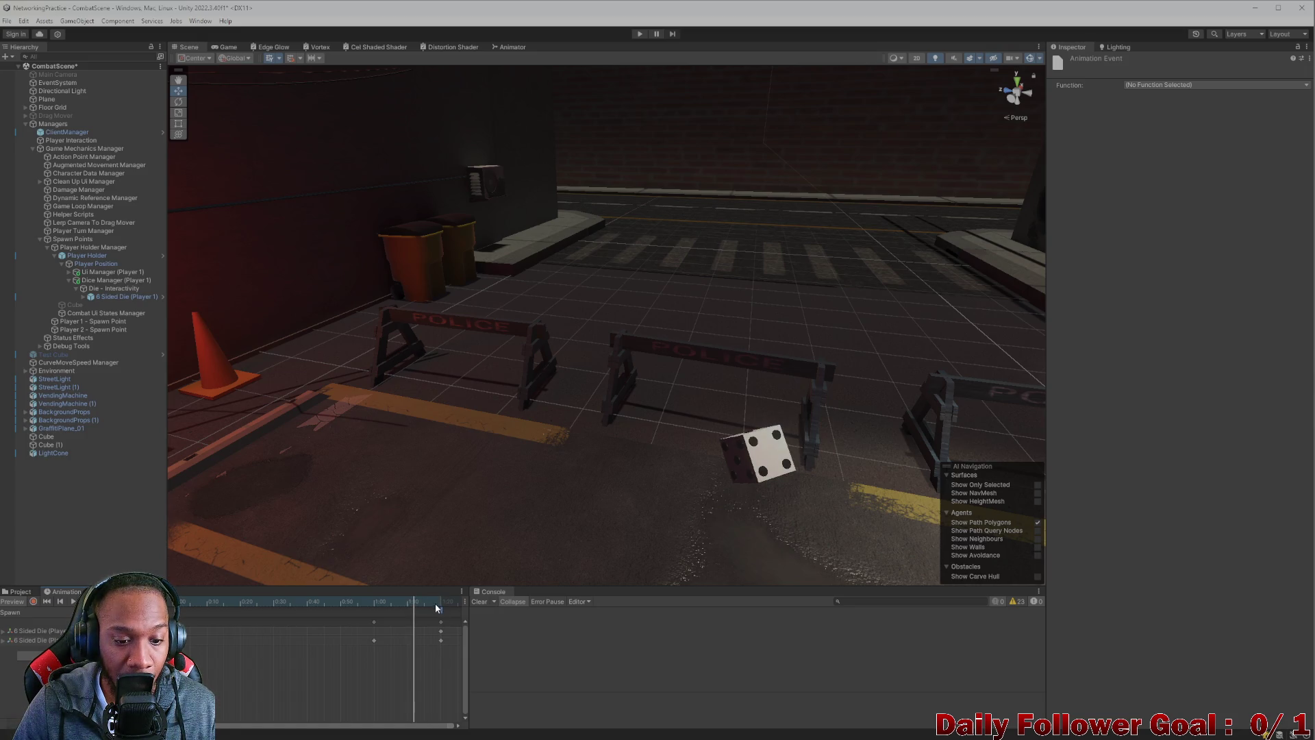
drag(418, 600, 441, 605)
- Set the event's function to ToggleObjectsOnDieRoll/Methods/TriggerDieRollAfterSpawn
click(1175, 85)
mouse_move(1181, 97)
mouse_move(1271, 100)
click(1311, 109)
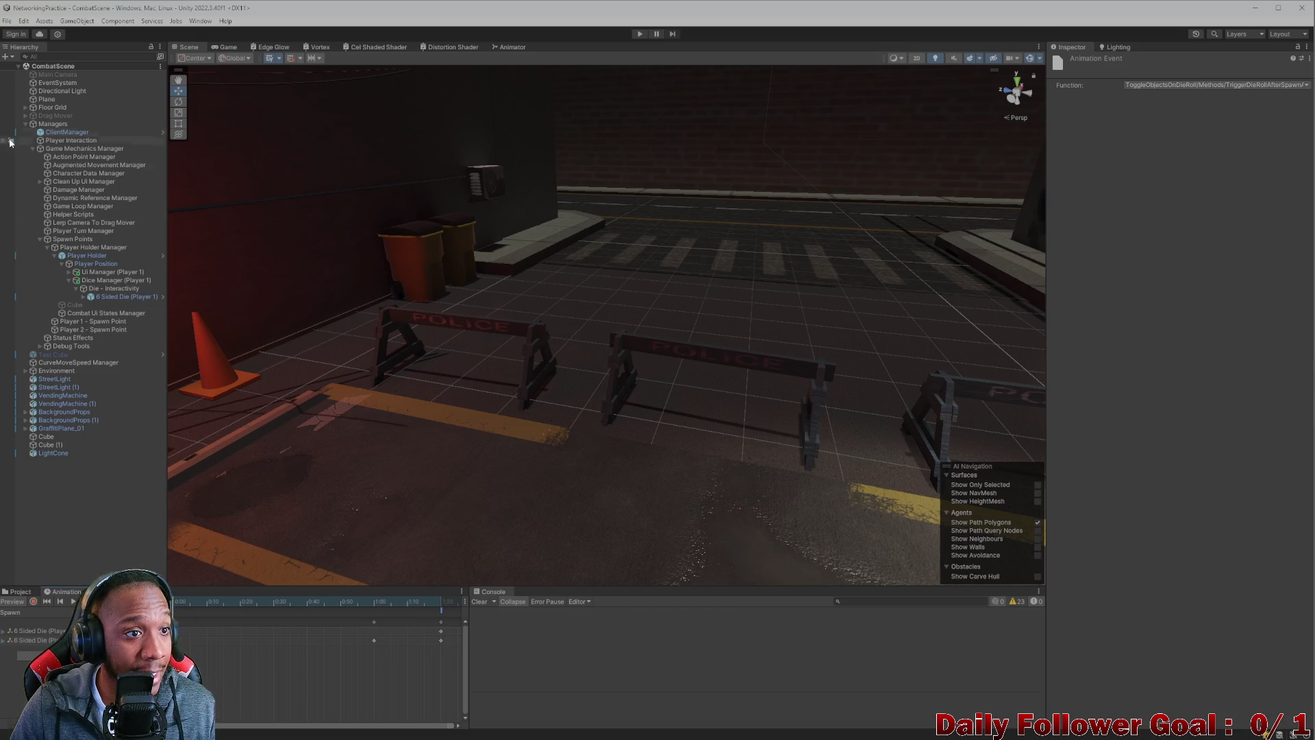
click(78, 56)
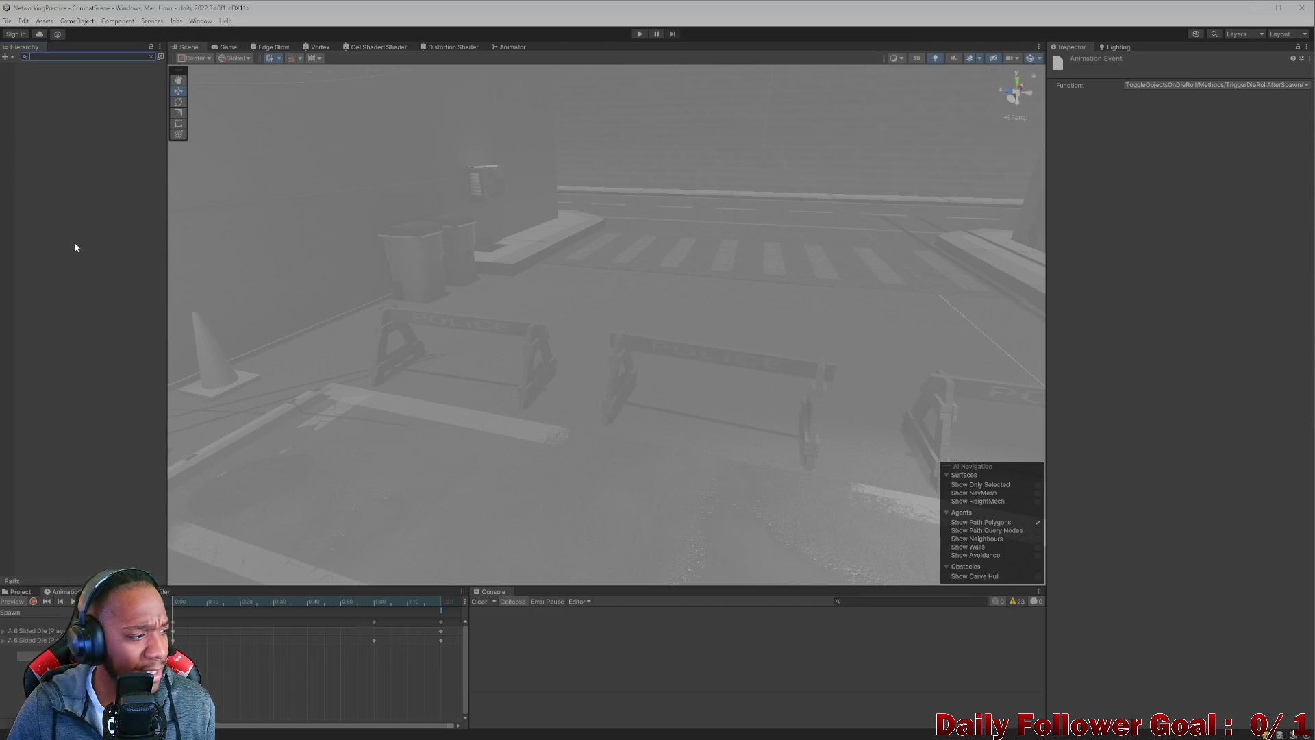
- Clear the Hierarchy filter, open the Lobby scene from a Project search, and restore the editor window
key(BackSpace)
key(BackSpace)
key(BackSpace)
click(31, 593)
click(257, 601)
text(y)
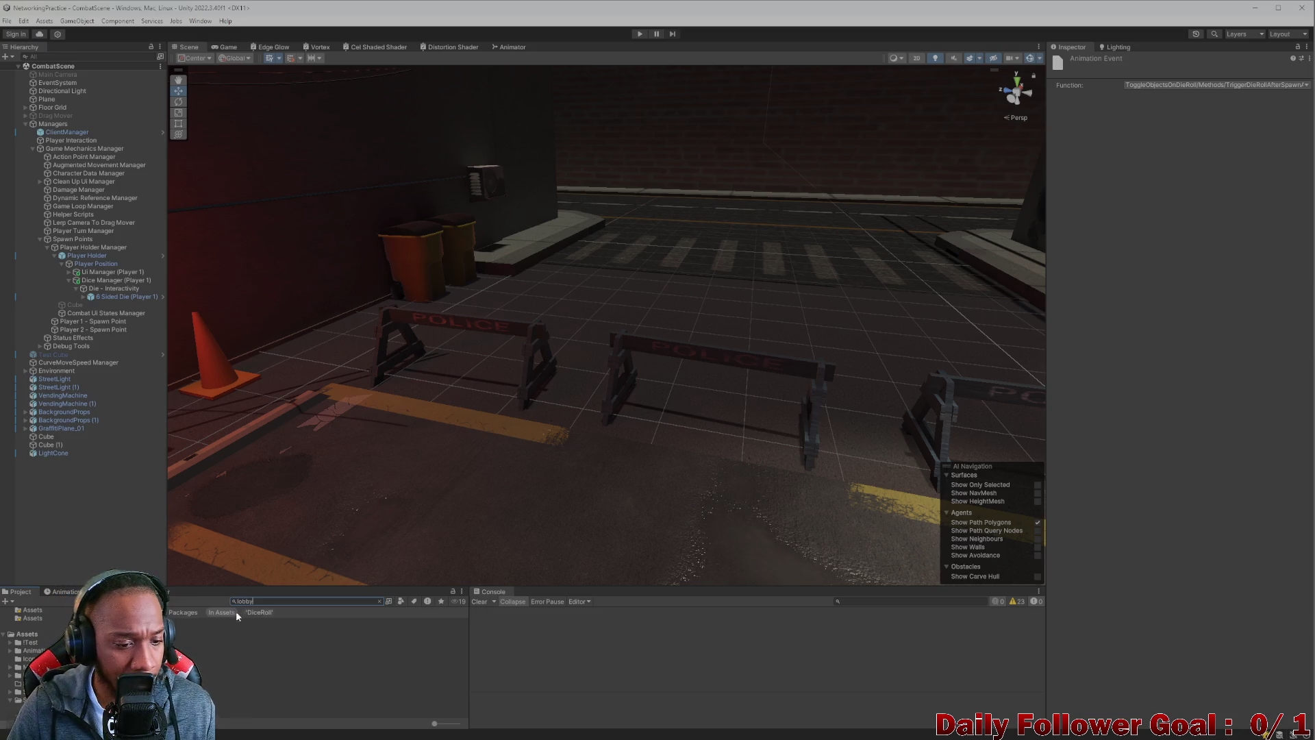
double_click(226, 629)
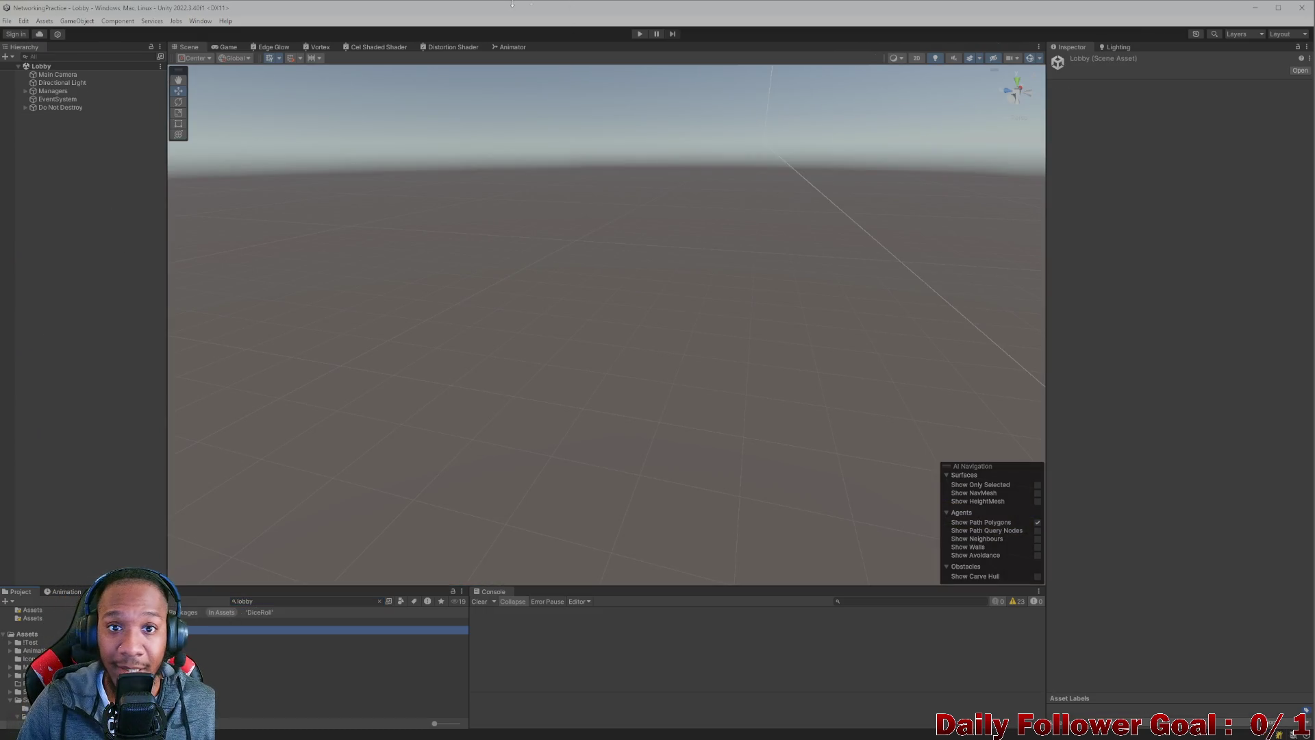
double_click(506, 12)
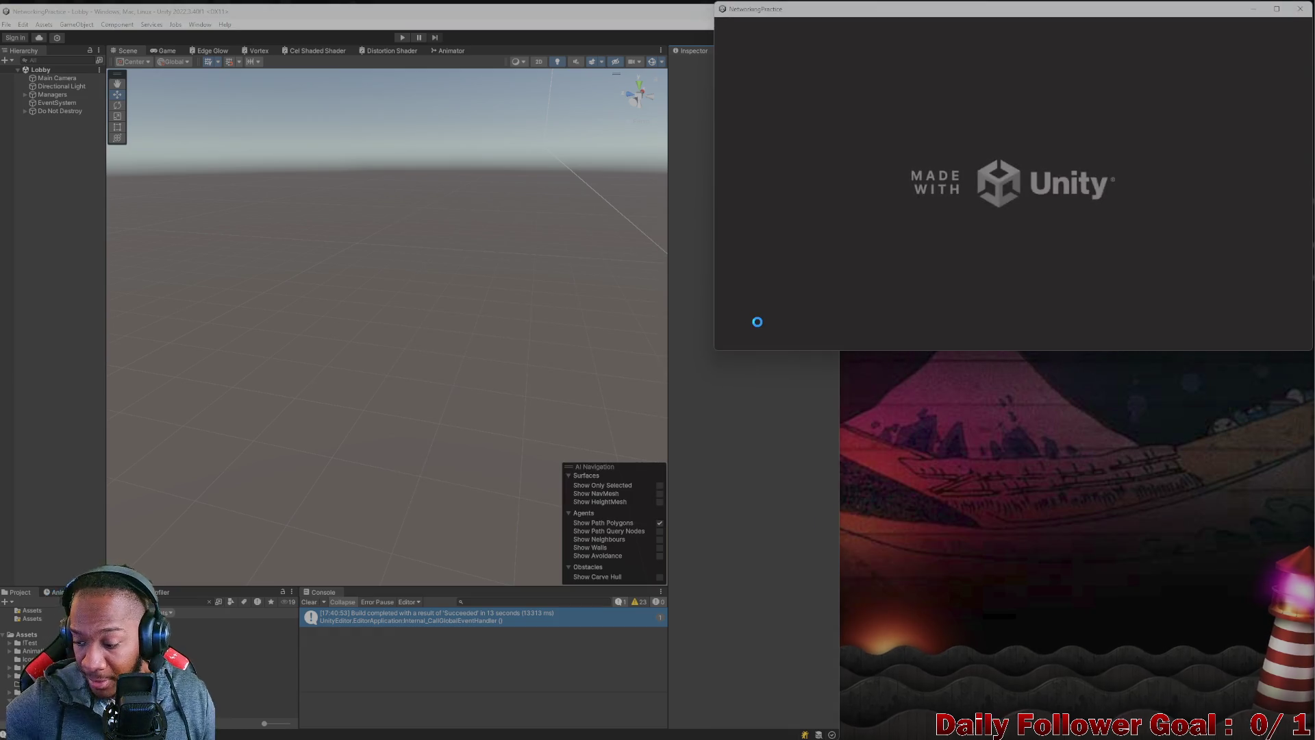
- Enter Play mode and connect both editor and standalone clients with username 'qwer'
click(713, 425)
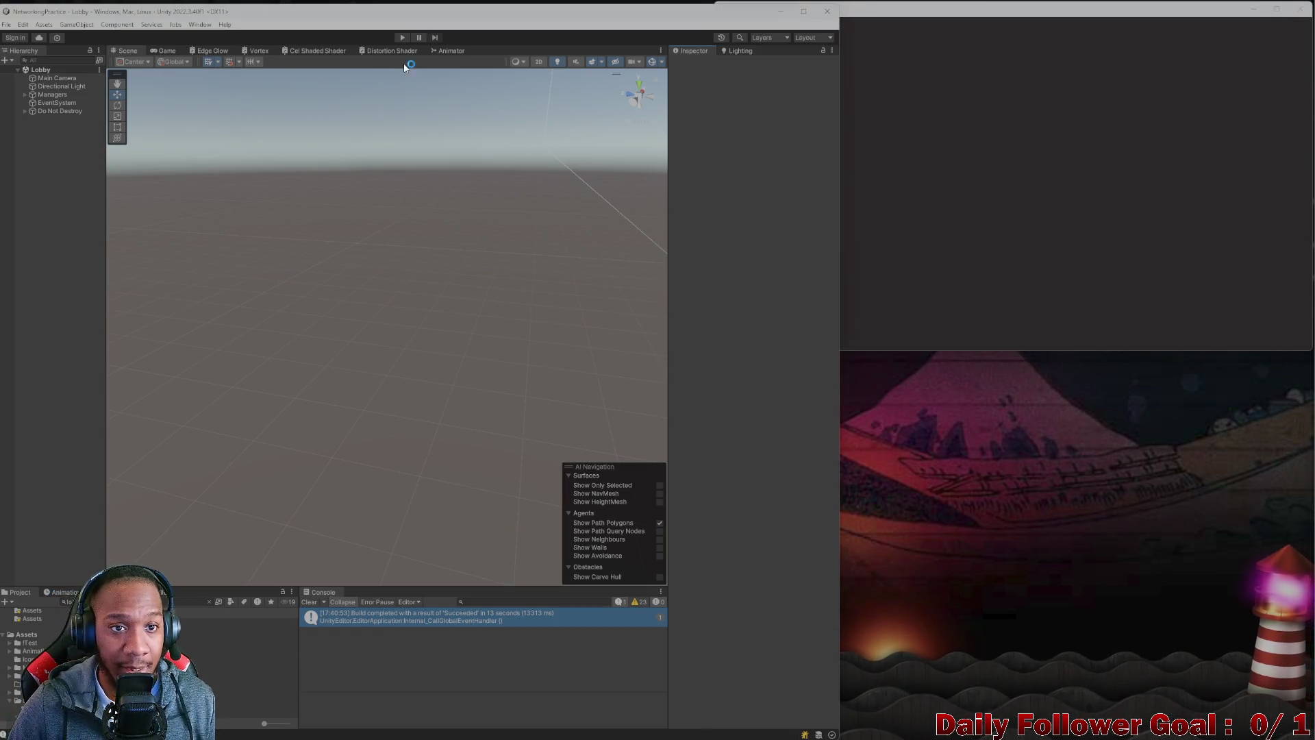
click(400, 38)
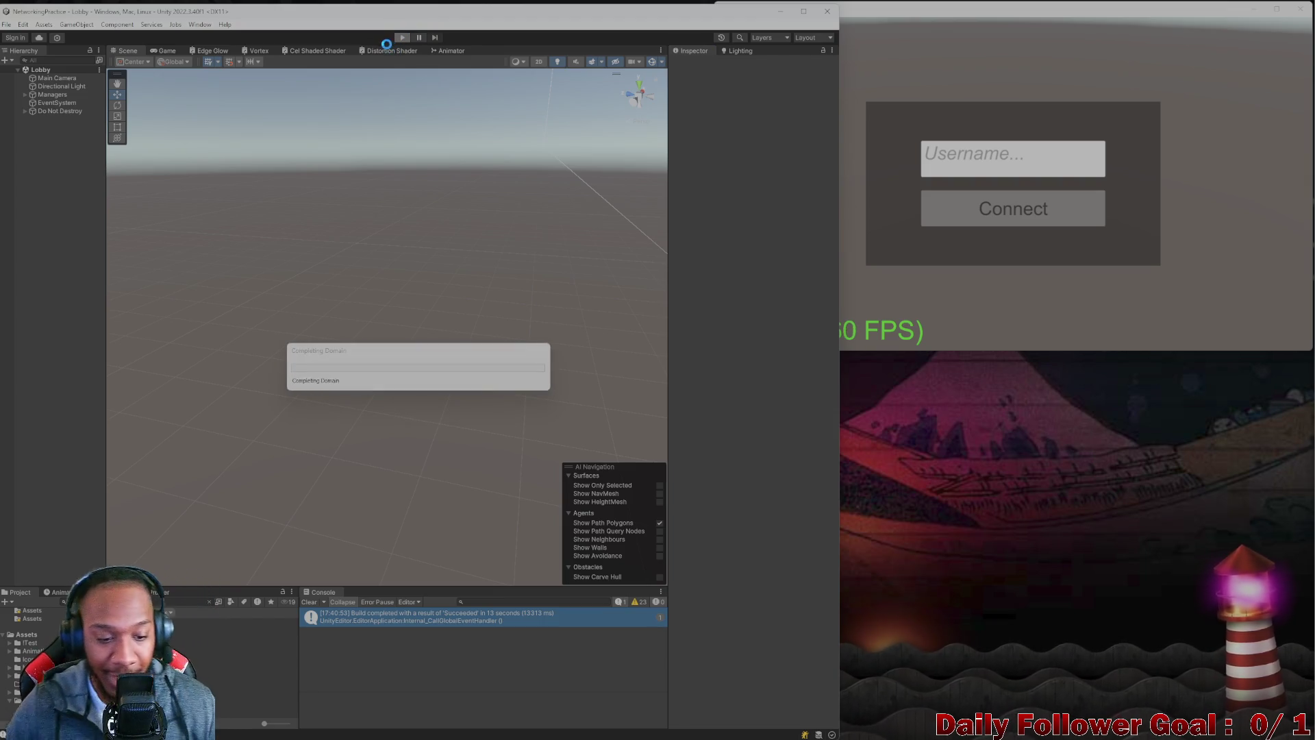
click(413, 299)
text(qwer)
click(387, 353)
click(983, 179)
text(qwer)
click(990, 218)
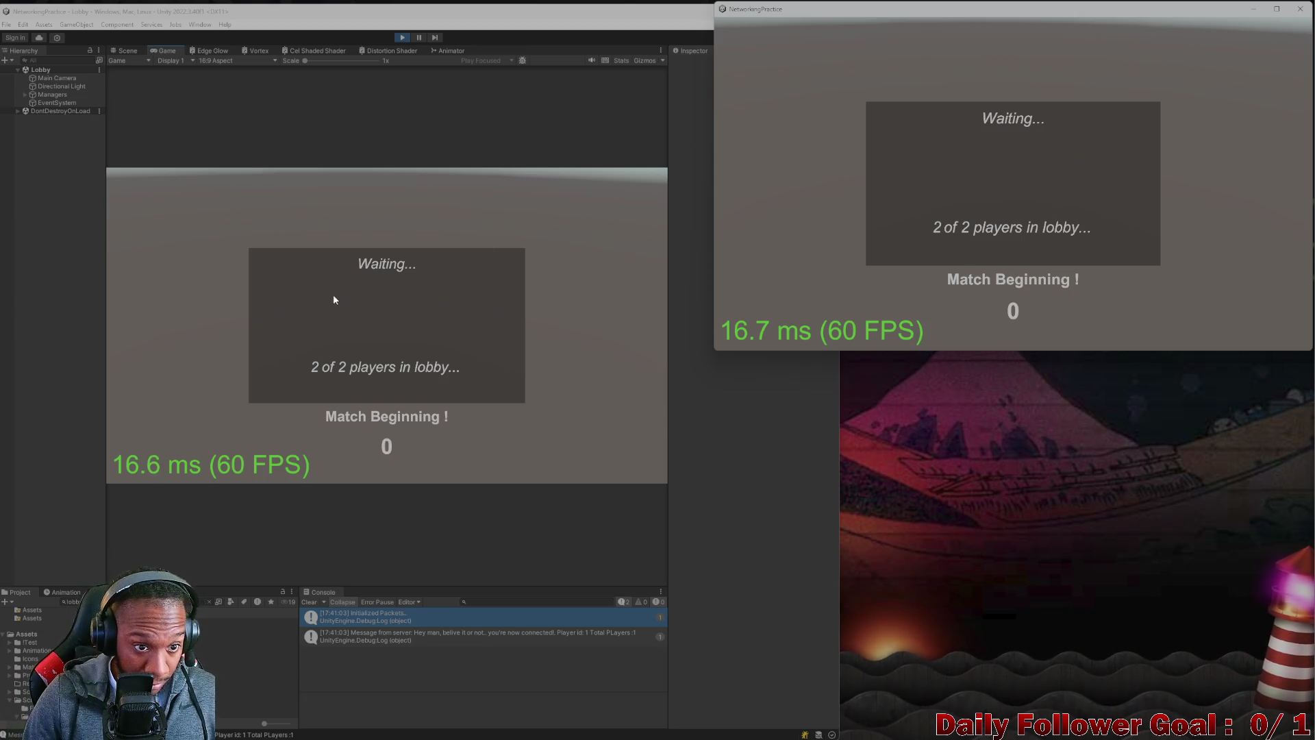
- Pick The Speedster and The Brawn, play a turn, then stop the play-test
click(320, 259)
click(411, 444)
click(1017, 104)
click(992, 298)
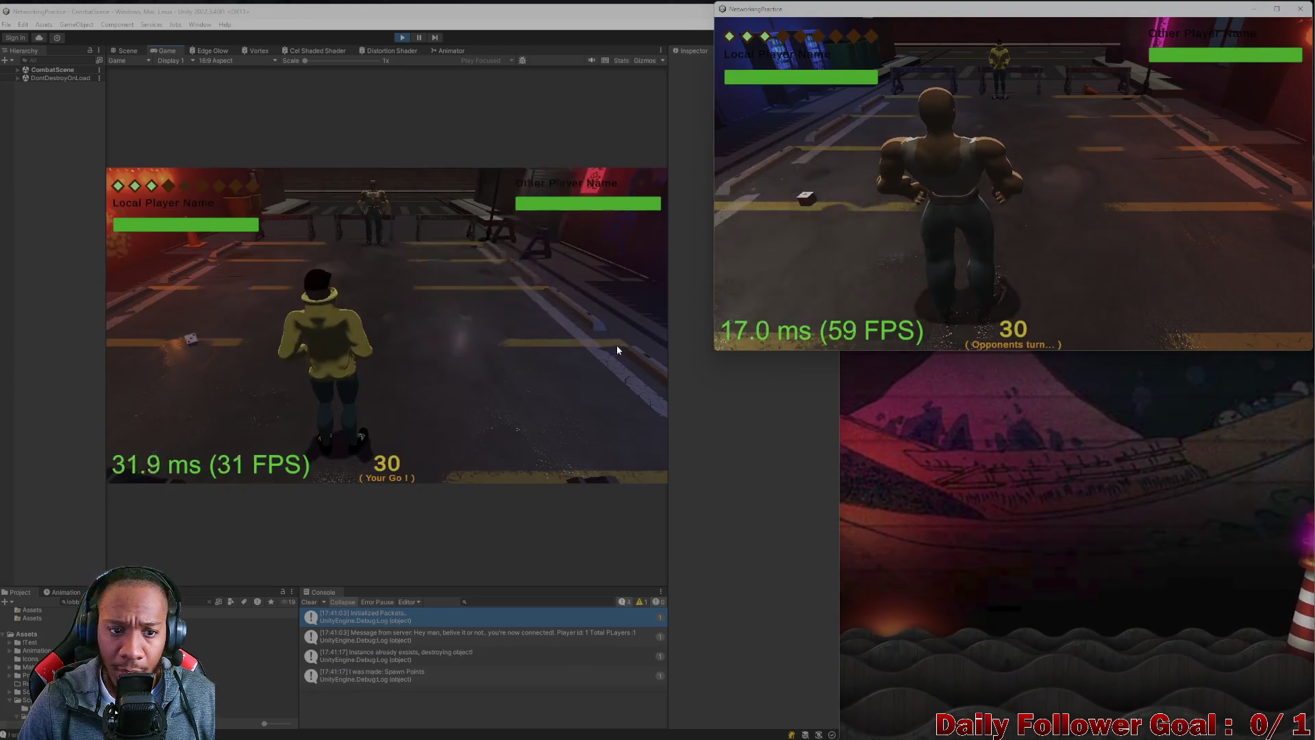
click(307, 601)
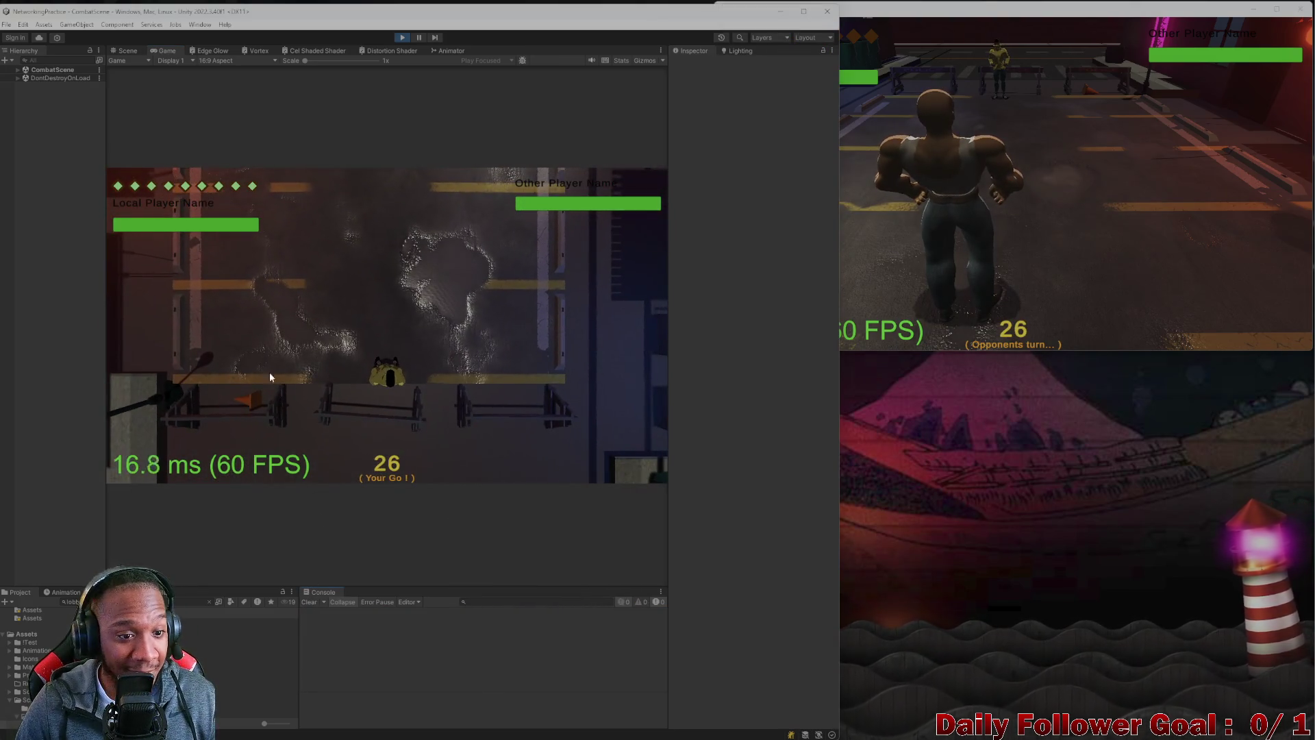
key(alt+Tab)
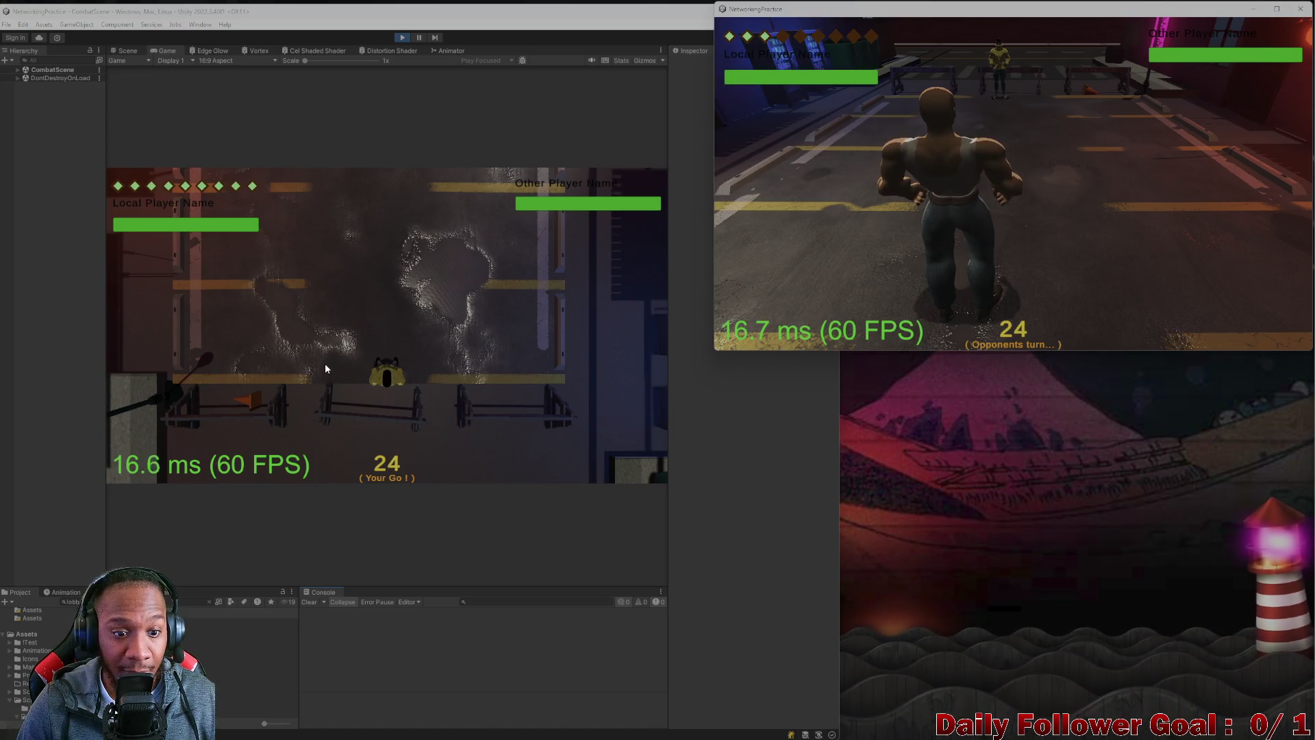
click(145, 417)
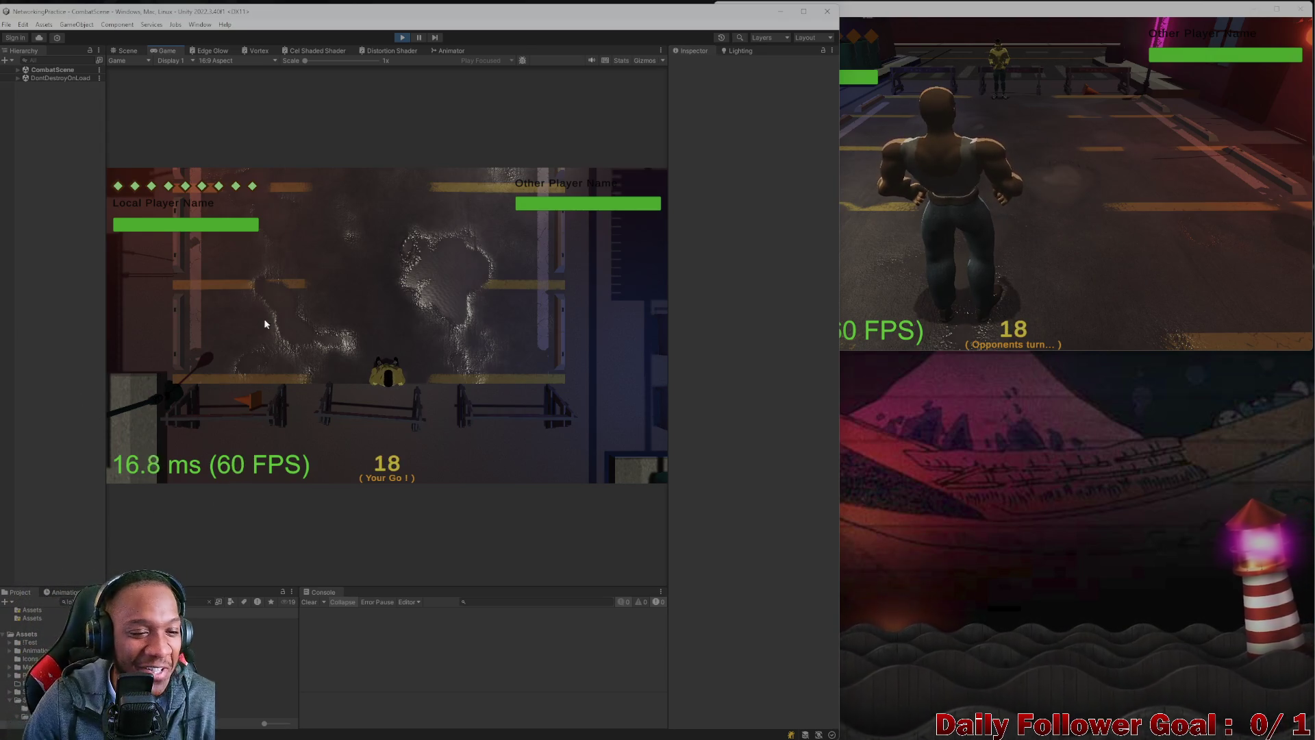
click(402, 38)
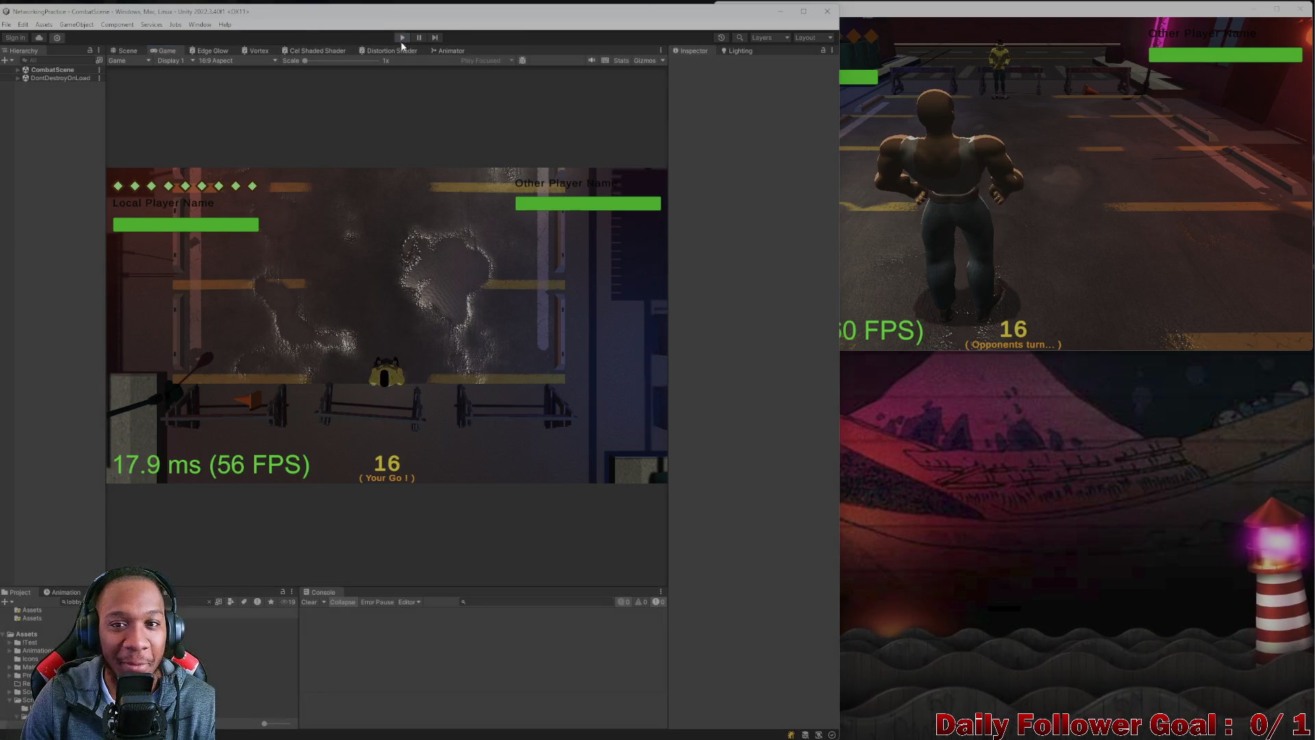
click(1027, 9)
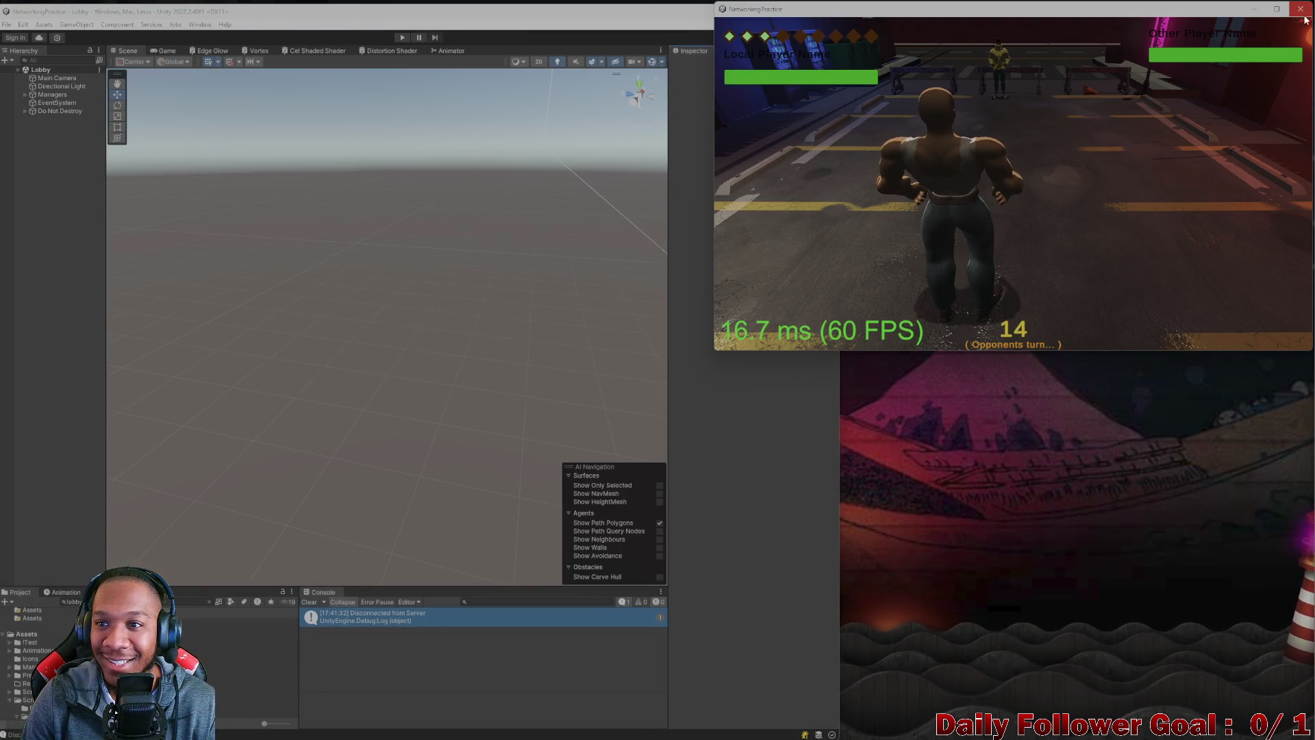
- Close the game client, maximise the editor, clear the Console and open CombatScene
click(1299, 8)
mouse_move(497, 13)
mouse_down()
mouse_move(627, 46)
mouse_move(860, 59)
mouse_up()
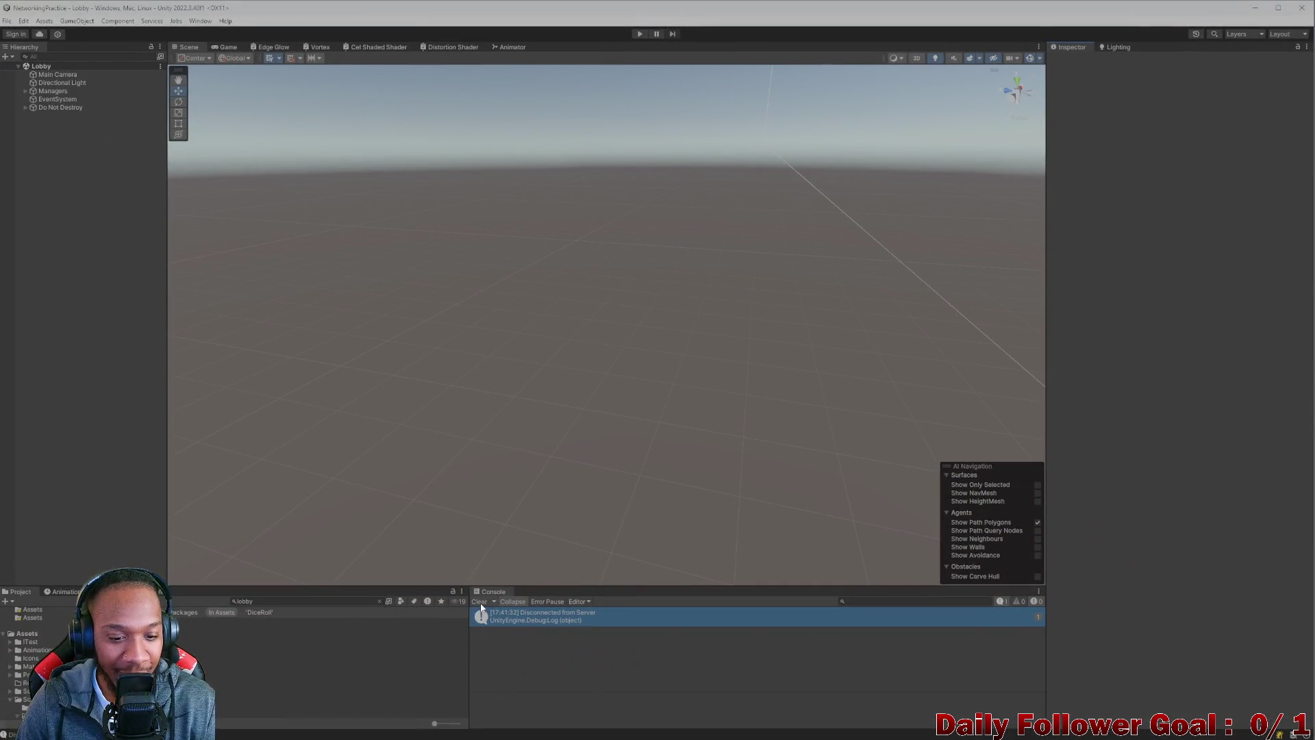
click(480, 603)
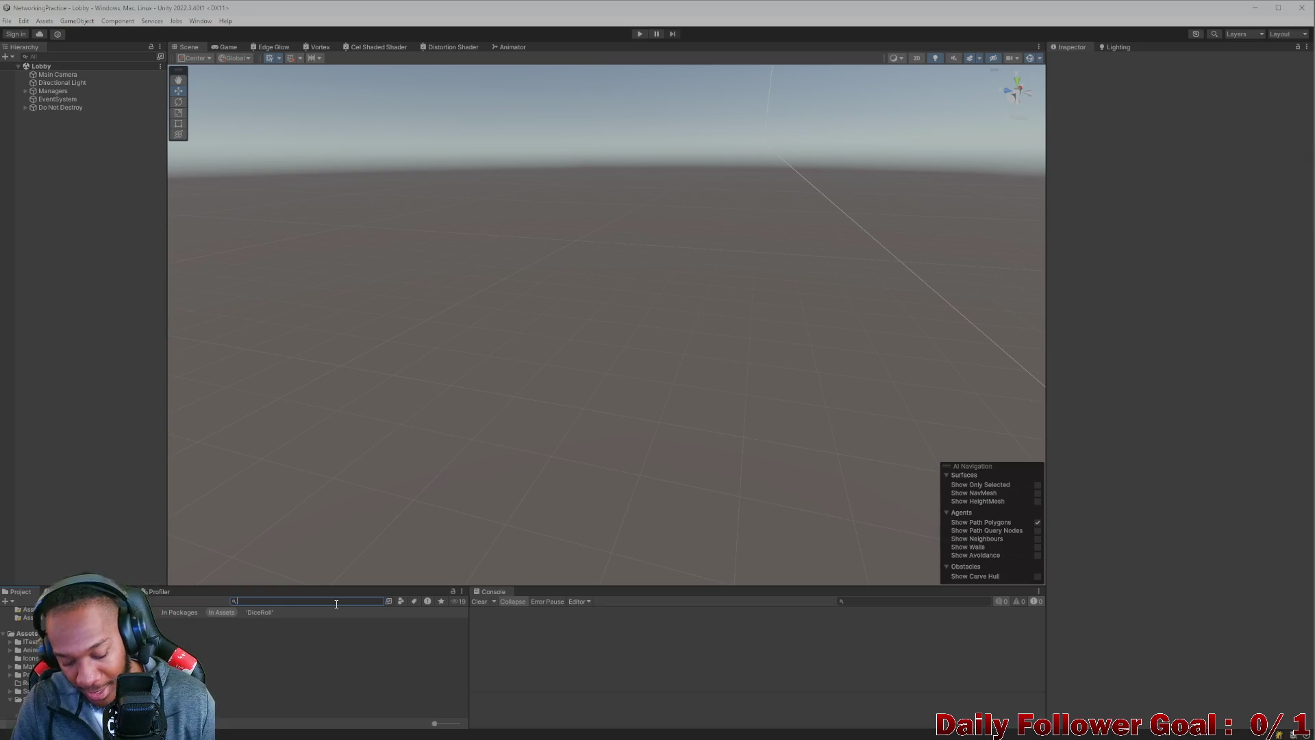
text(combat)
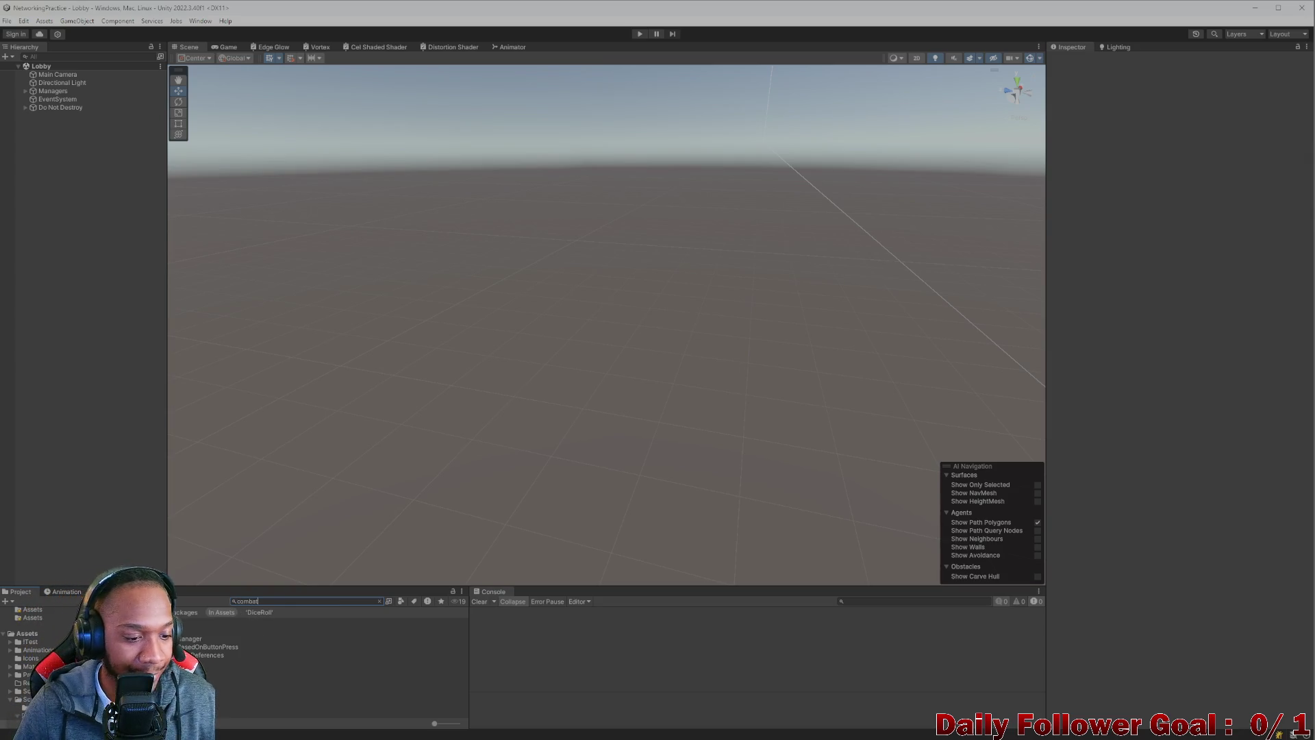
key(Down)
key(Return)
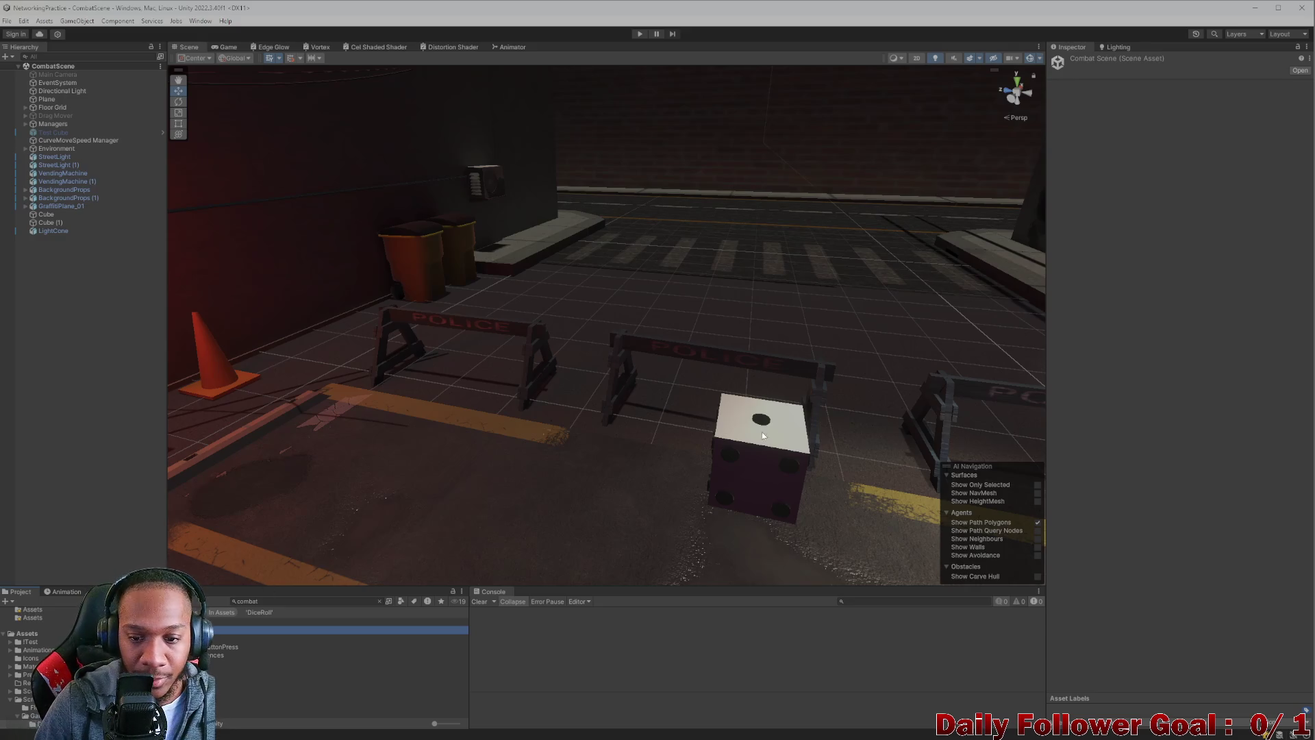
- Select the die and review its Objects To Enable list, including the Background Panel
click(745, 456)
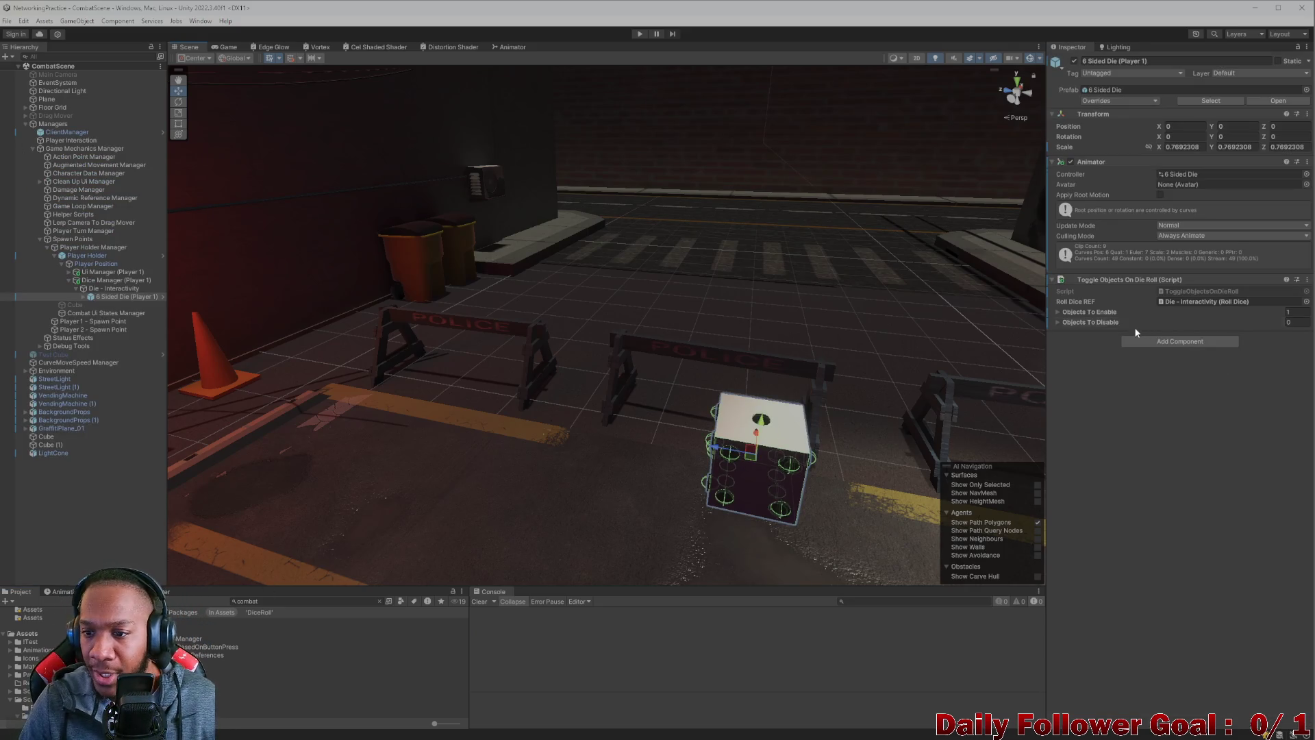
click(1056, 312)
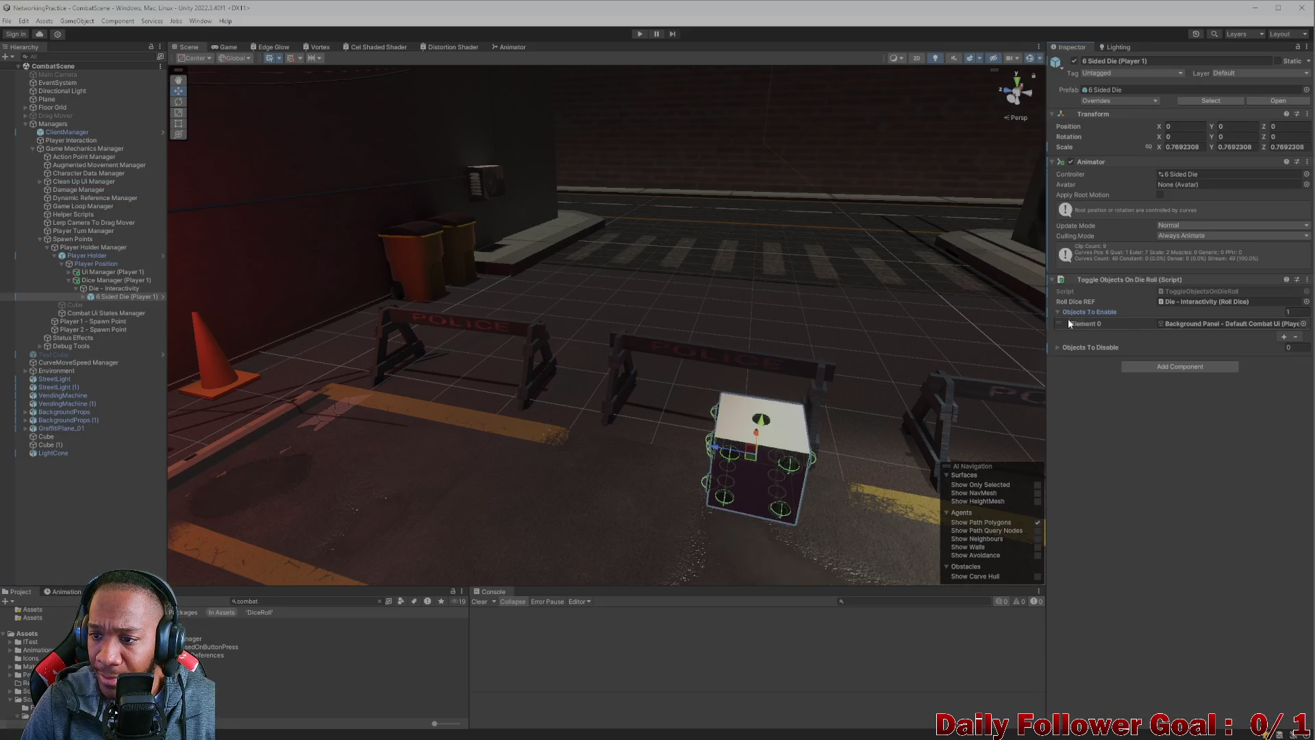
click(1176, 325)
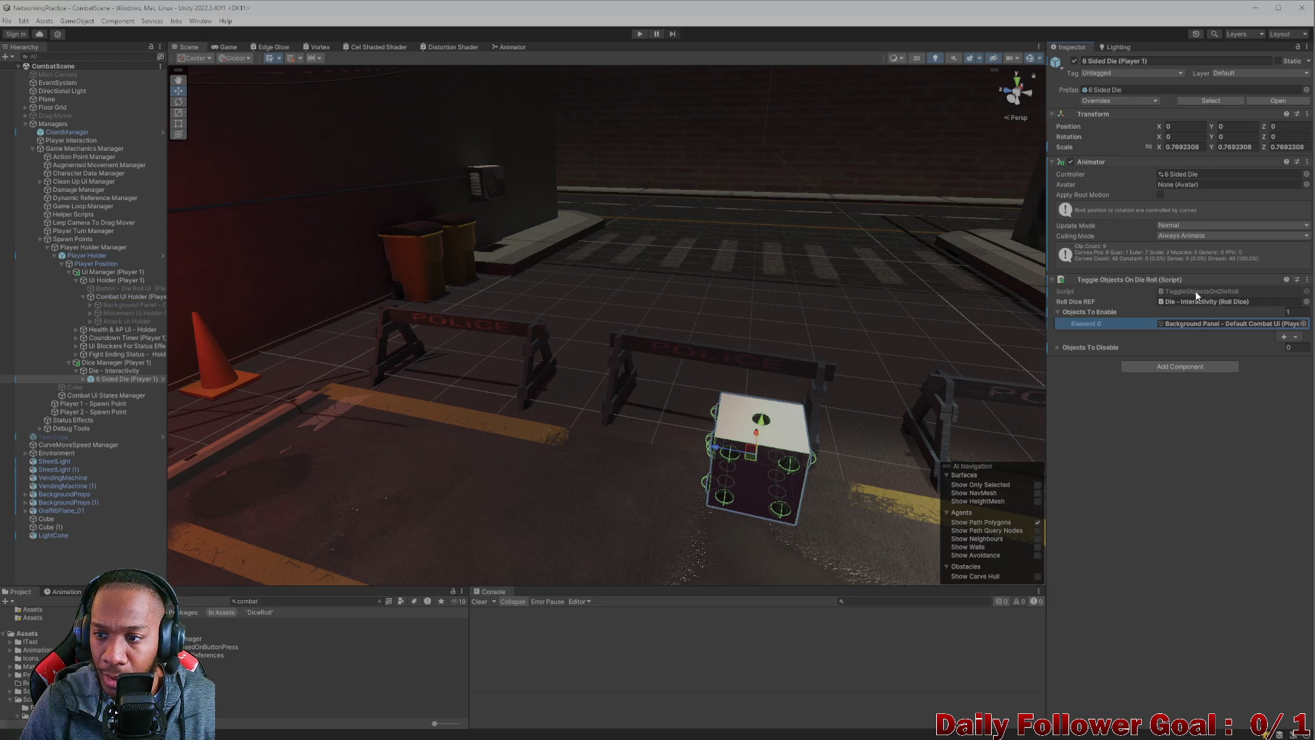
key(alt+Tab)
scroll(156, 367, down, 3)
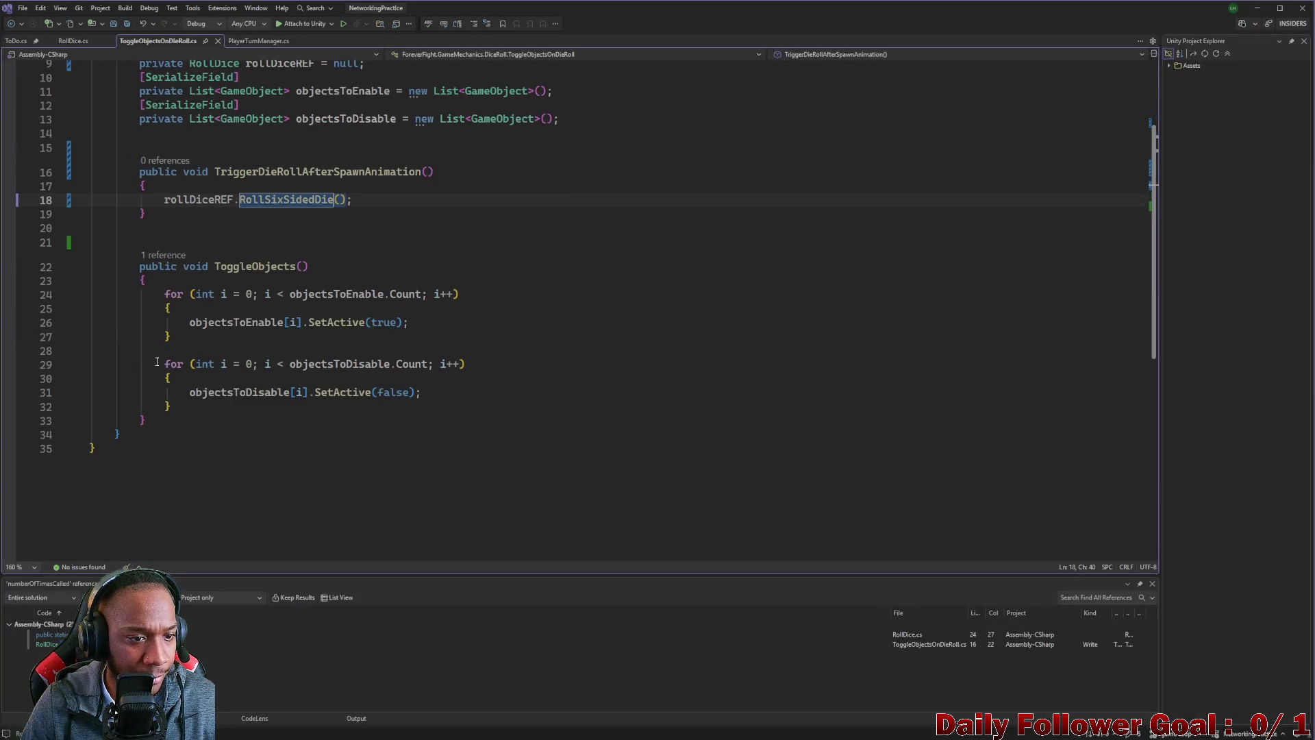
- Trace in RollDice.cs where ToggleObjects is called and where the UiDelay coroutine starts
click(165, 255)
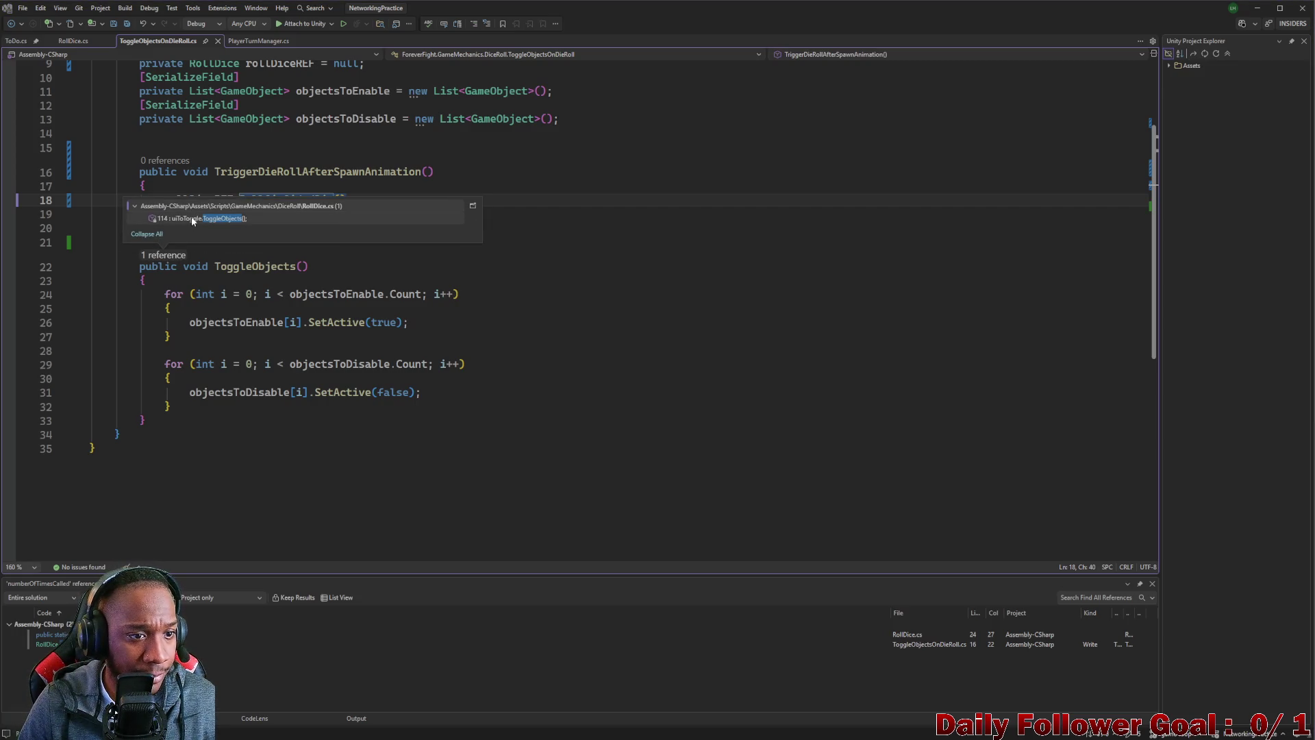
double_click(191, 216)
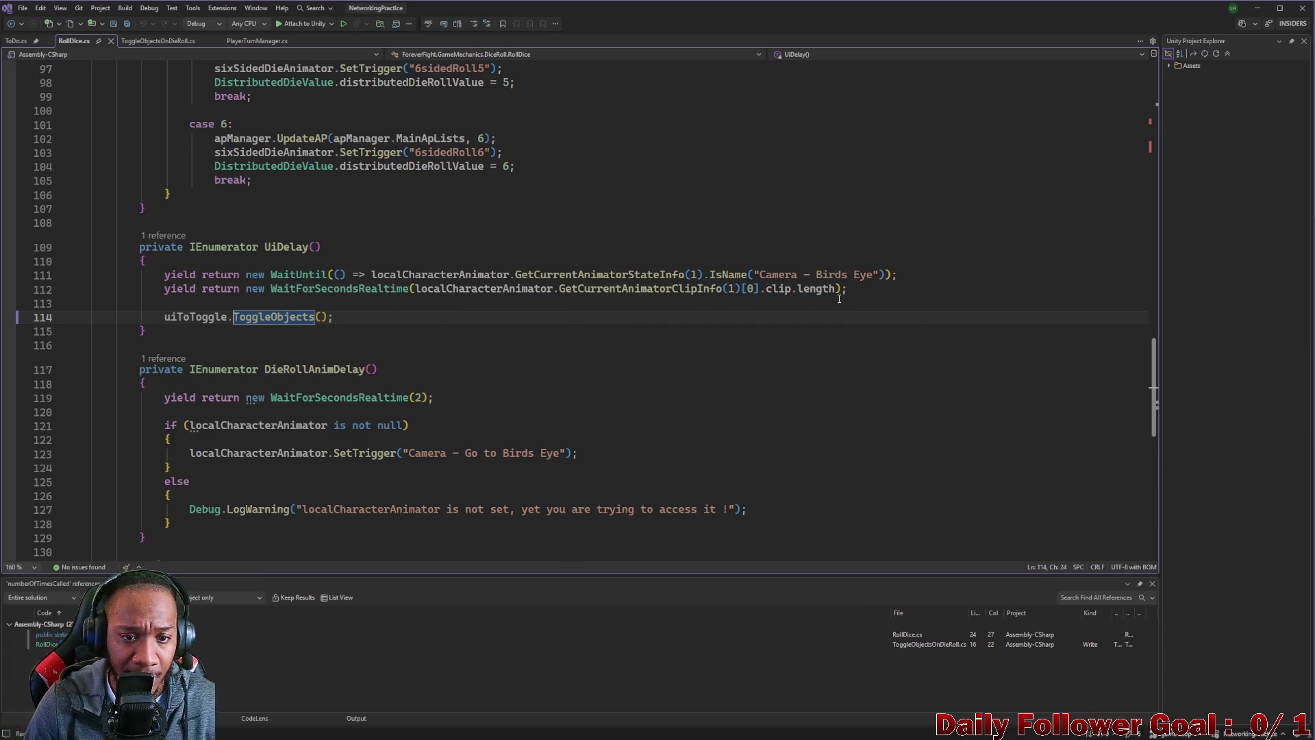
click(628, 288)
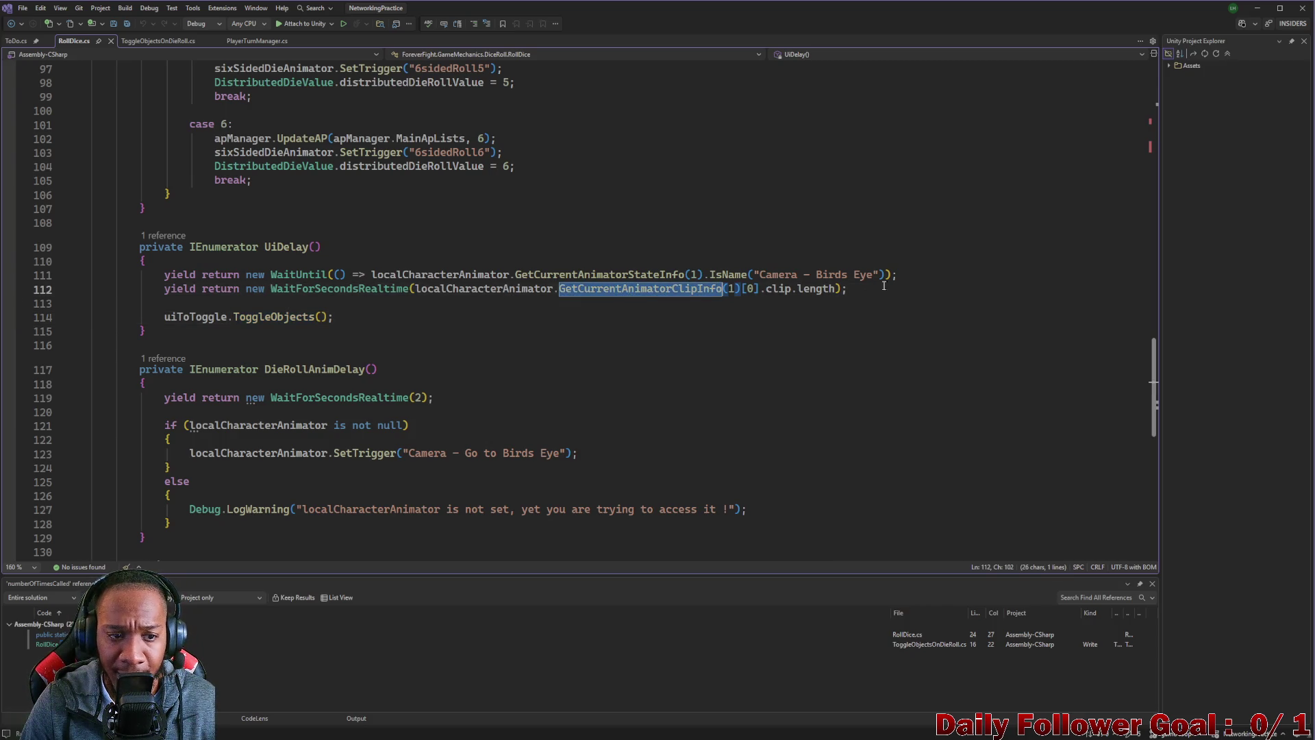
click(197, 316)
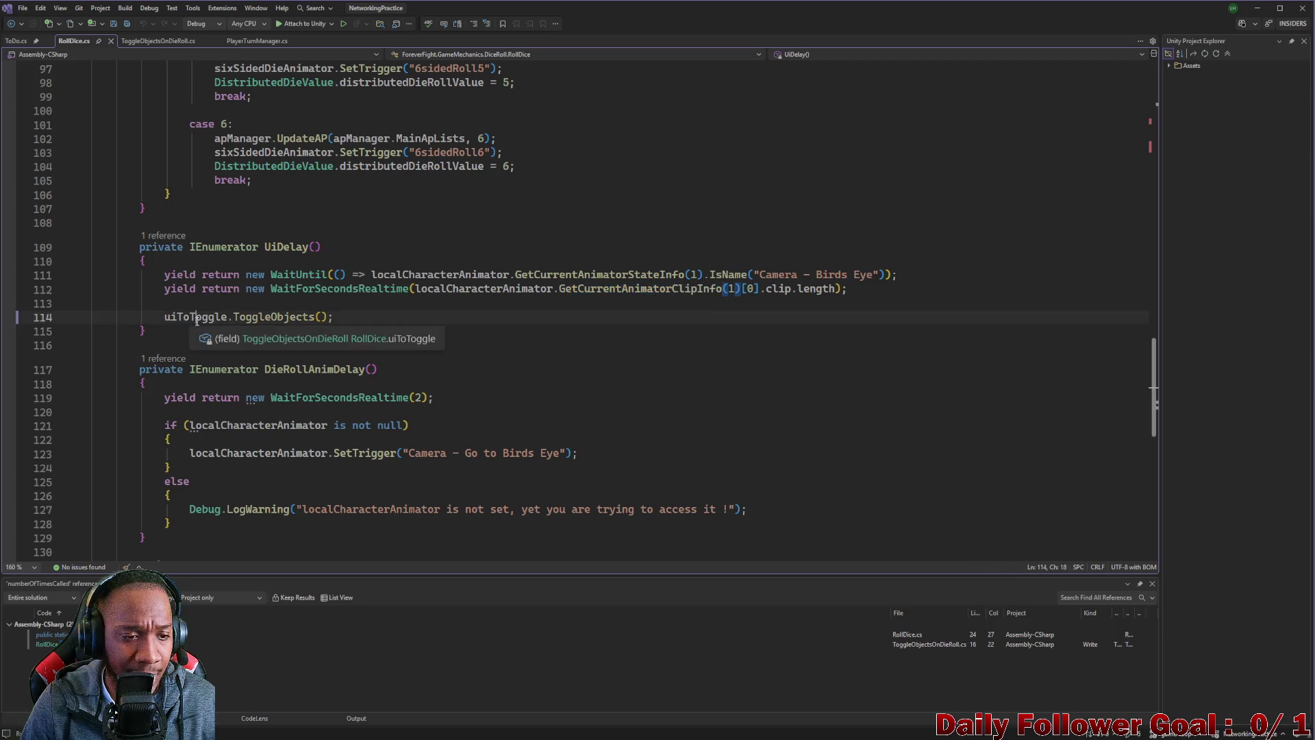
double_click(277, 318)
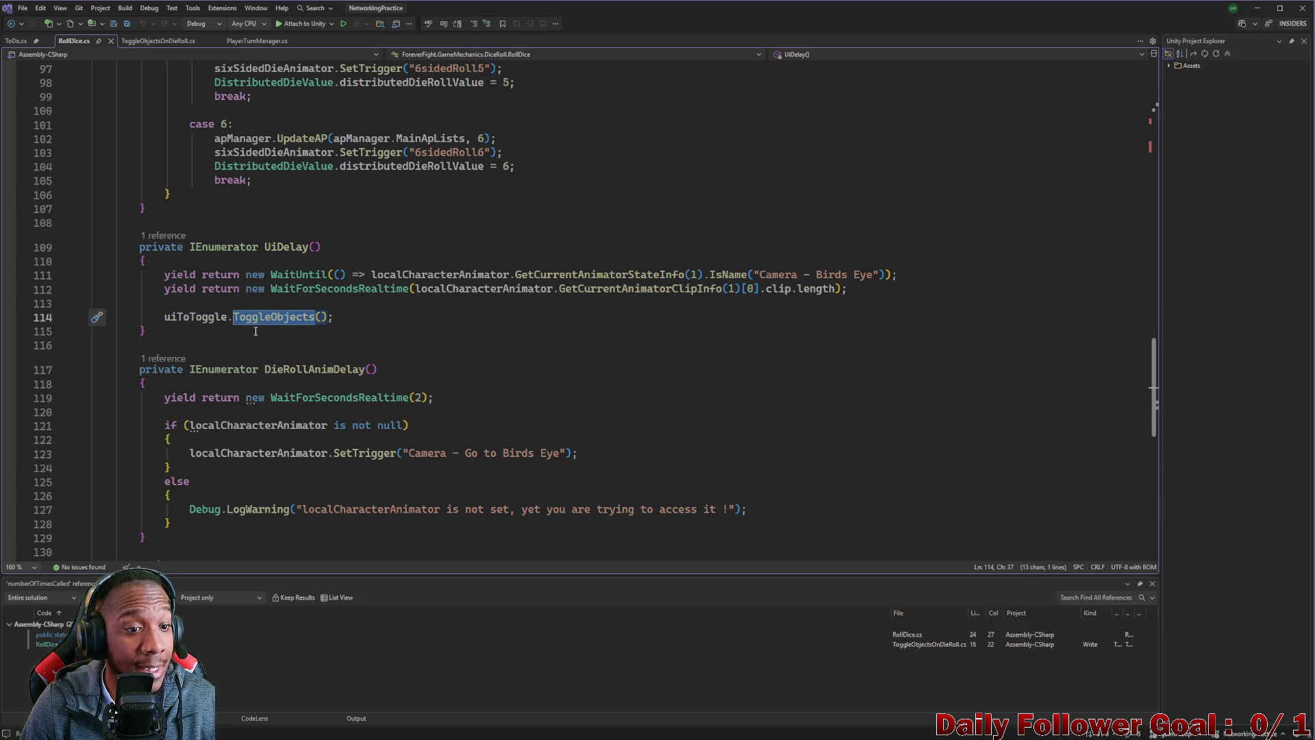
scroll(256, 331, up, 4)
click(212, 390)
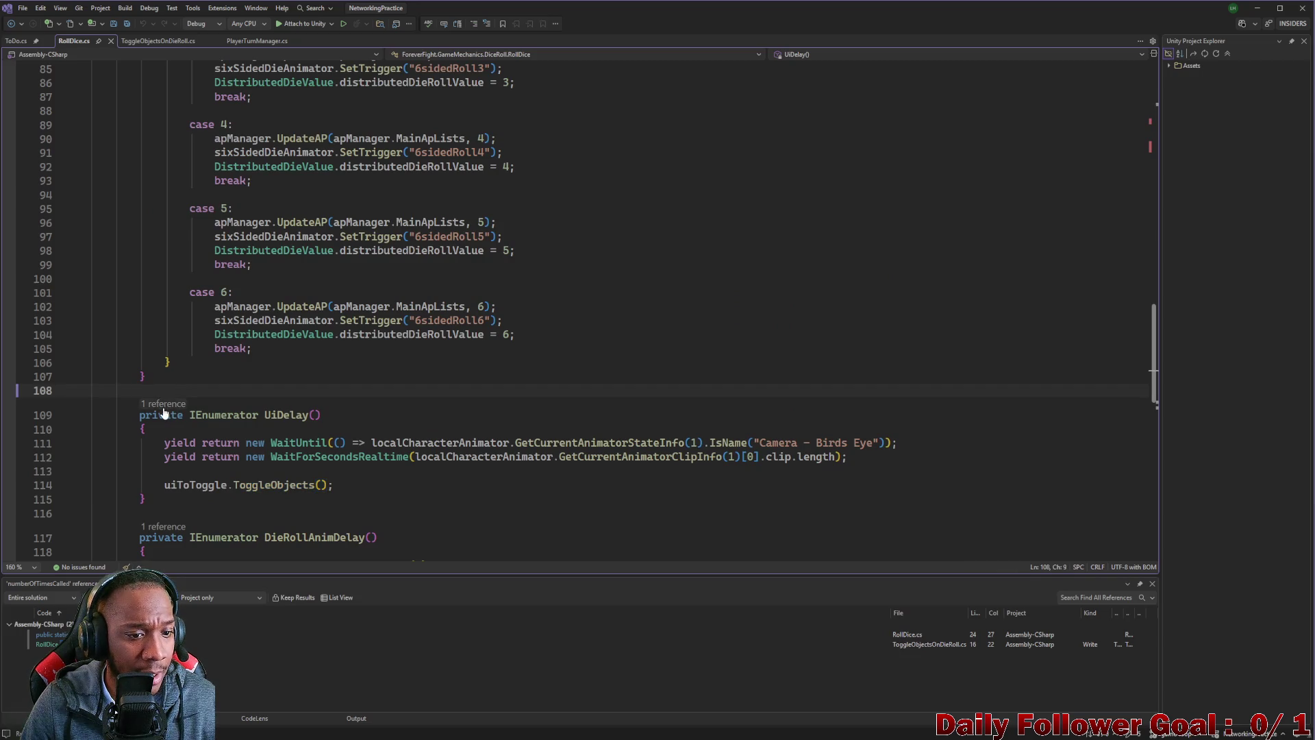
click(162, 403)
double_click(189, 368)
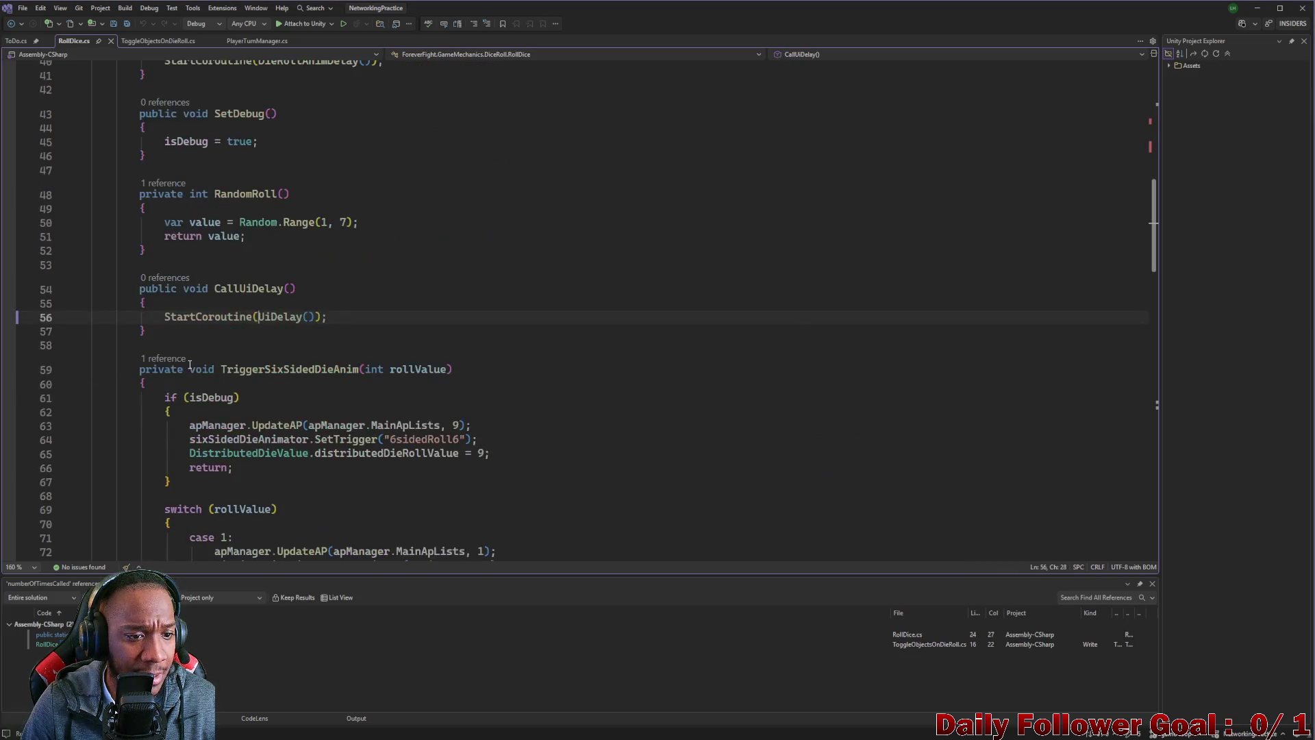
scroll(197, 347, up, 1)
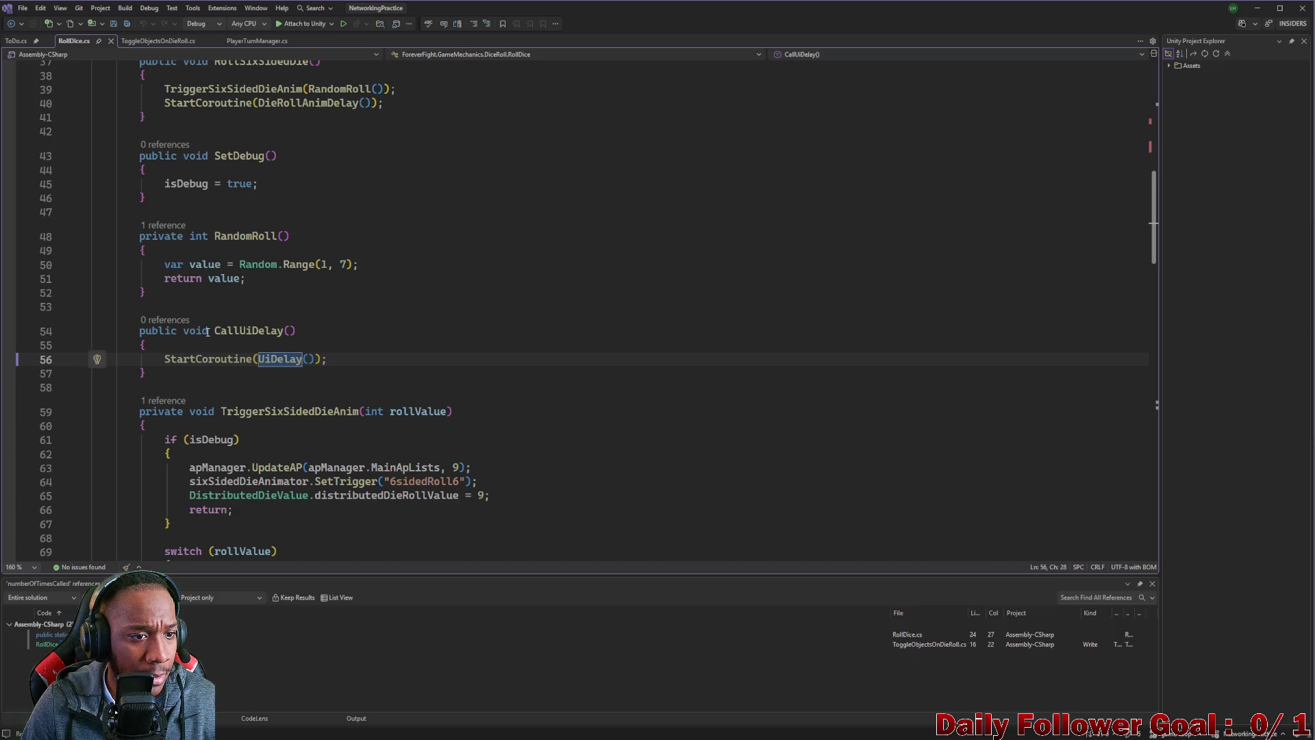
scroll(208, 331, up, 3)
scroll(221, 359, down, 4)
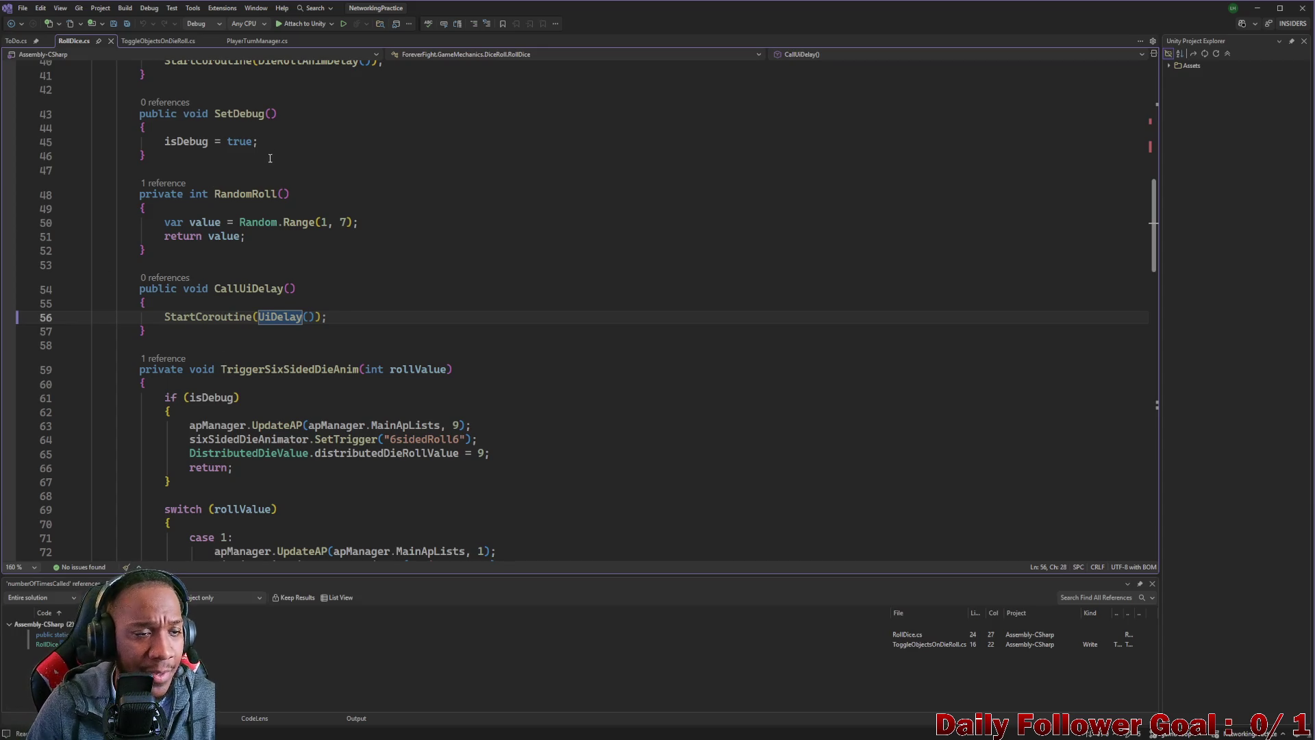
- In ToggleObjectsOnDieRoll.cs, copy rollDiceREF from line 18 and remove the leftover blank line
click(162, 43)
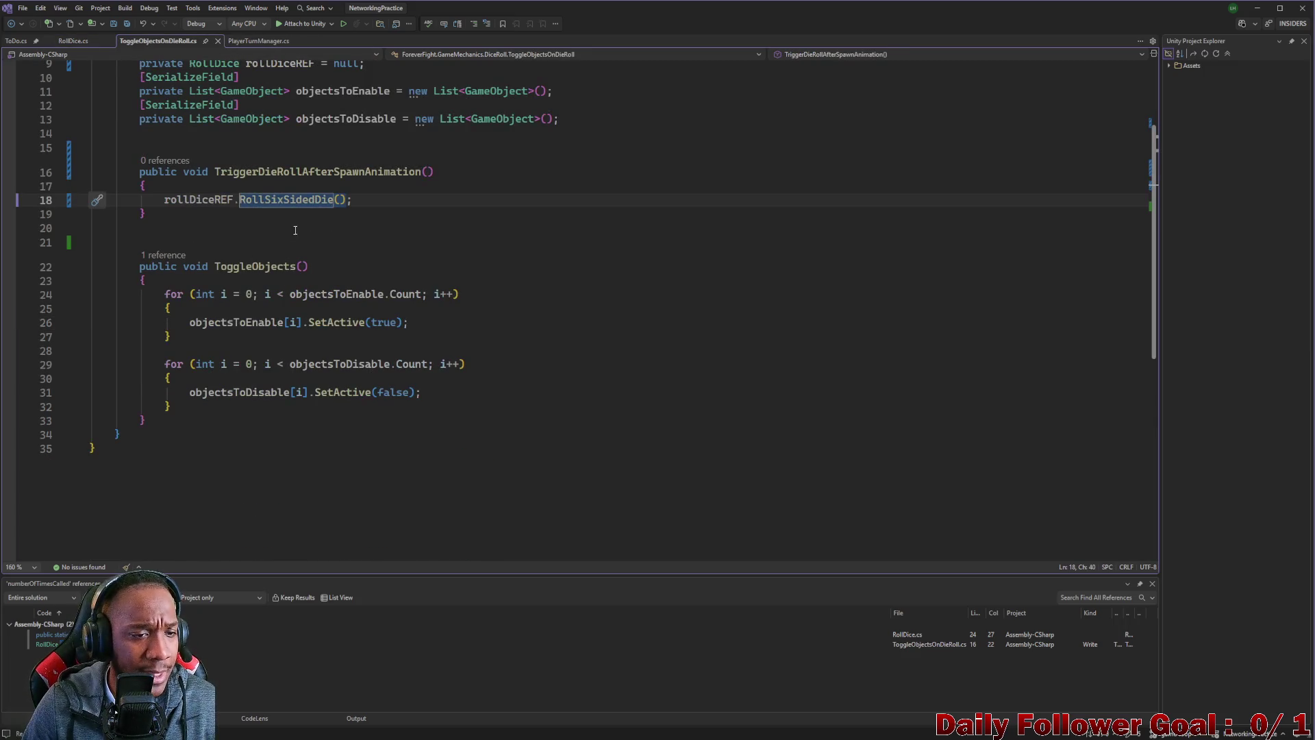
click(357, 201)
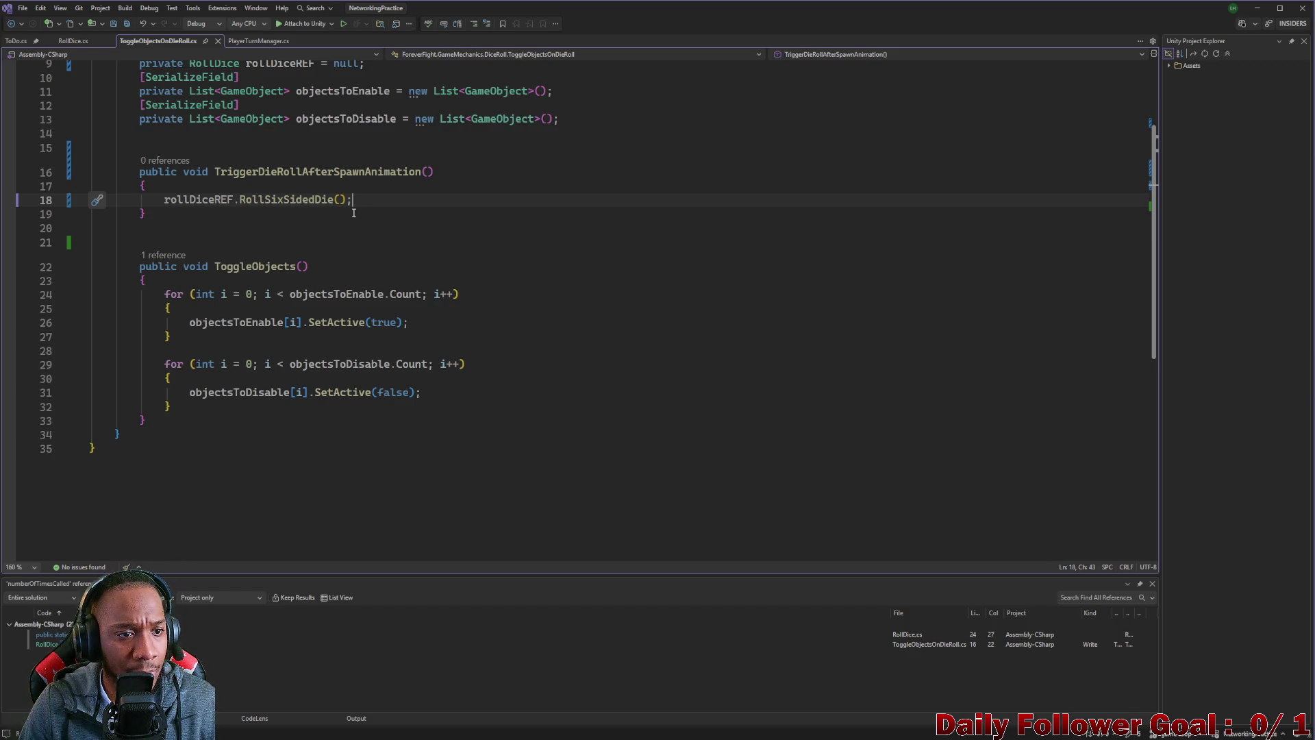
key(Return)
text(c)
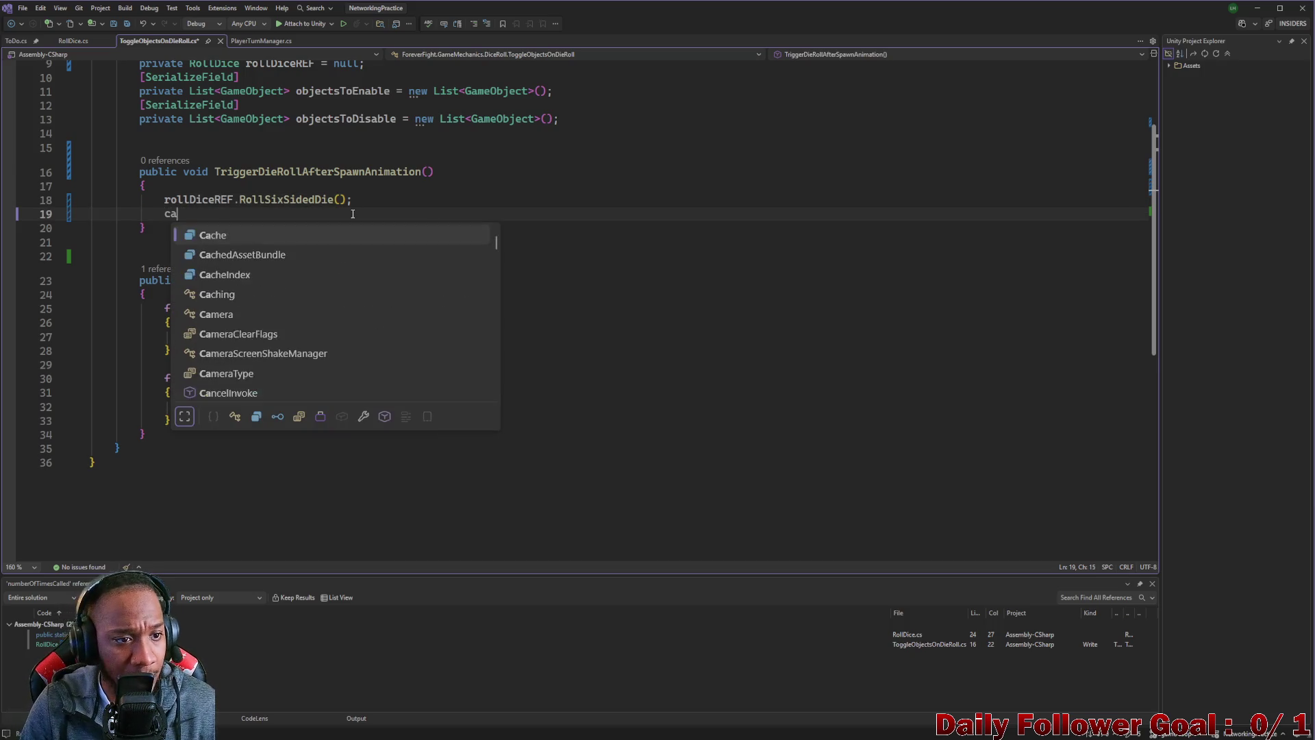
key(BackSpace)
double_click(198, 200)
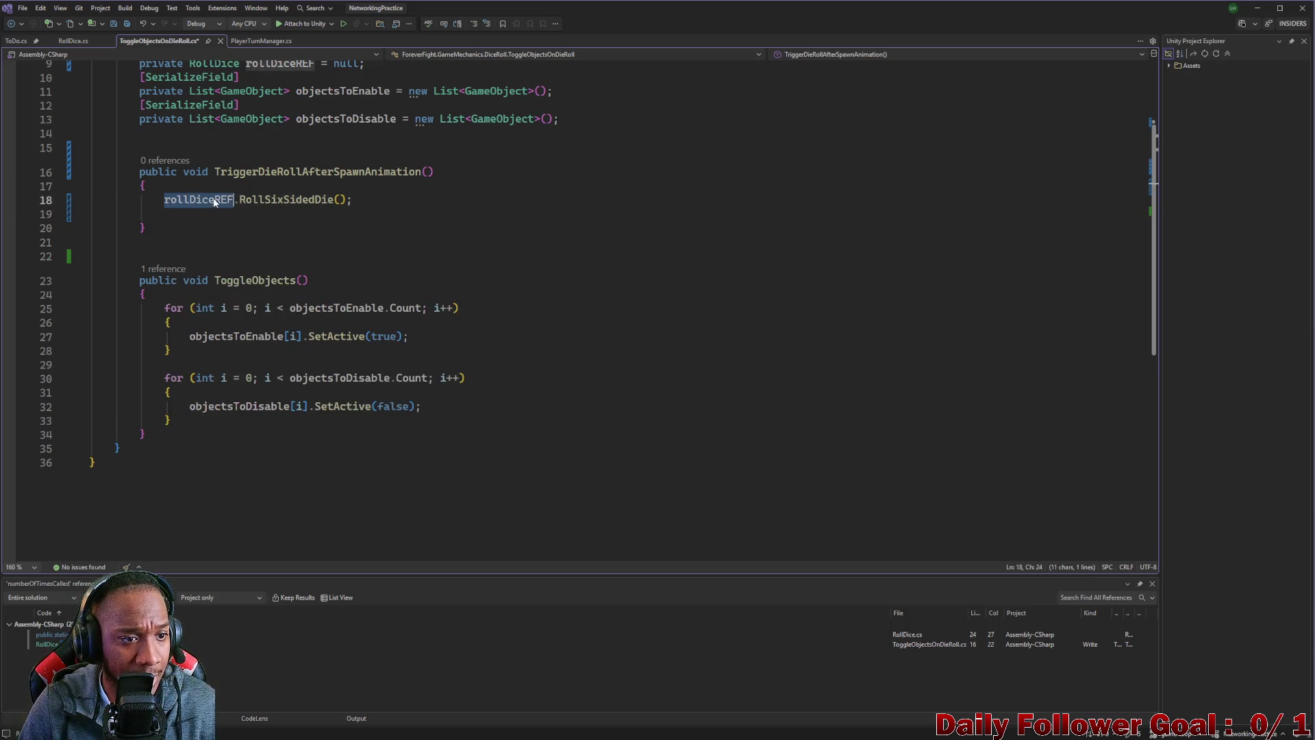
key(ctrl+c)
click(161, 249)
key(ctrl+v)
key(ctrl+z)
drag(91, 214, 180, 215)
key(BackSpace)
key(ctrl+shift+l)
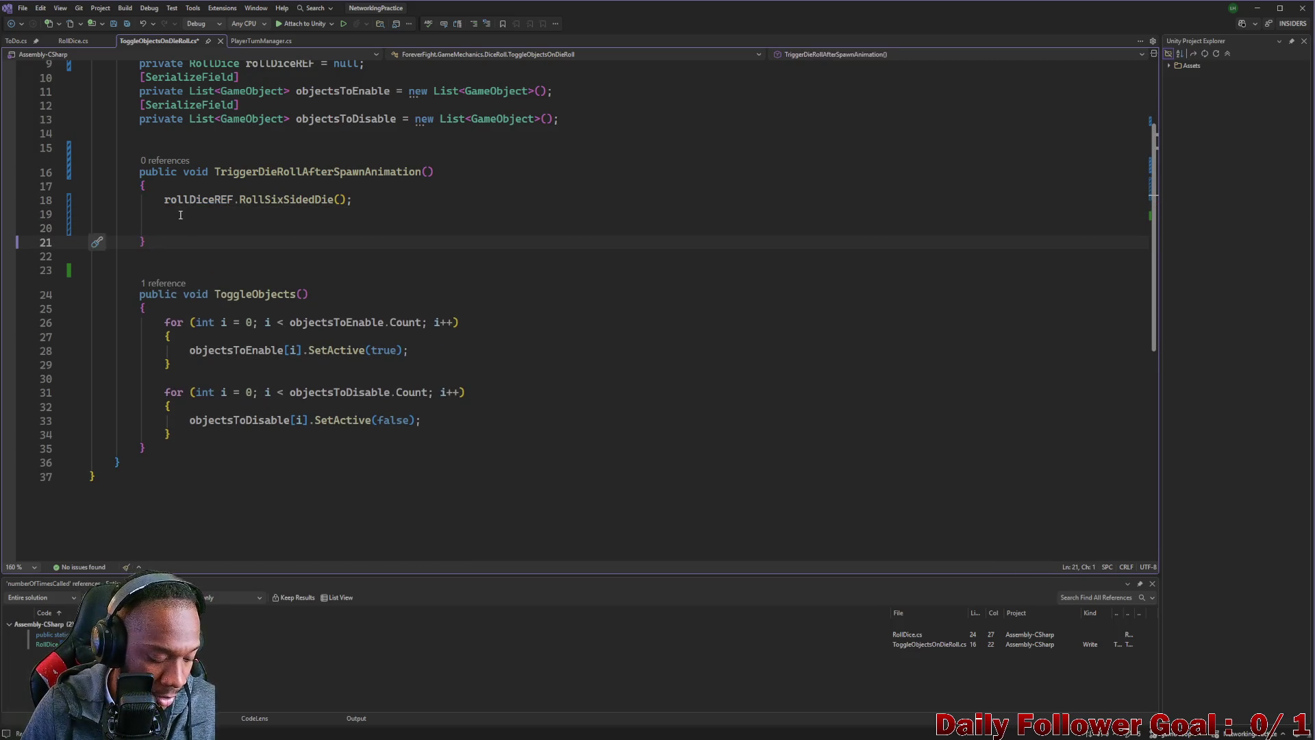
- Add rollDiceREF.CallUiDelay(); after the RollSixSidedDie() call and save the script
double_click(185, 201)
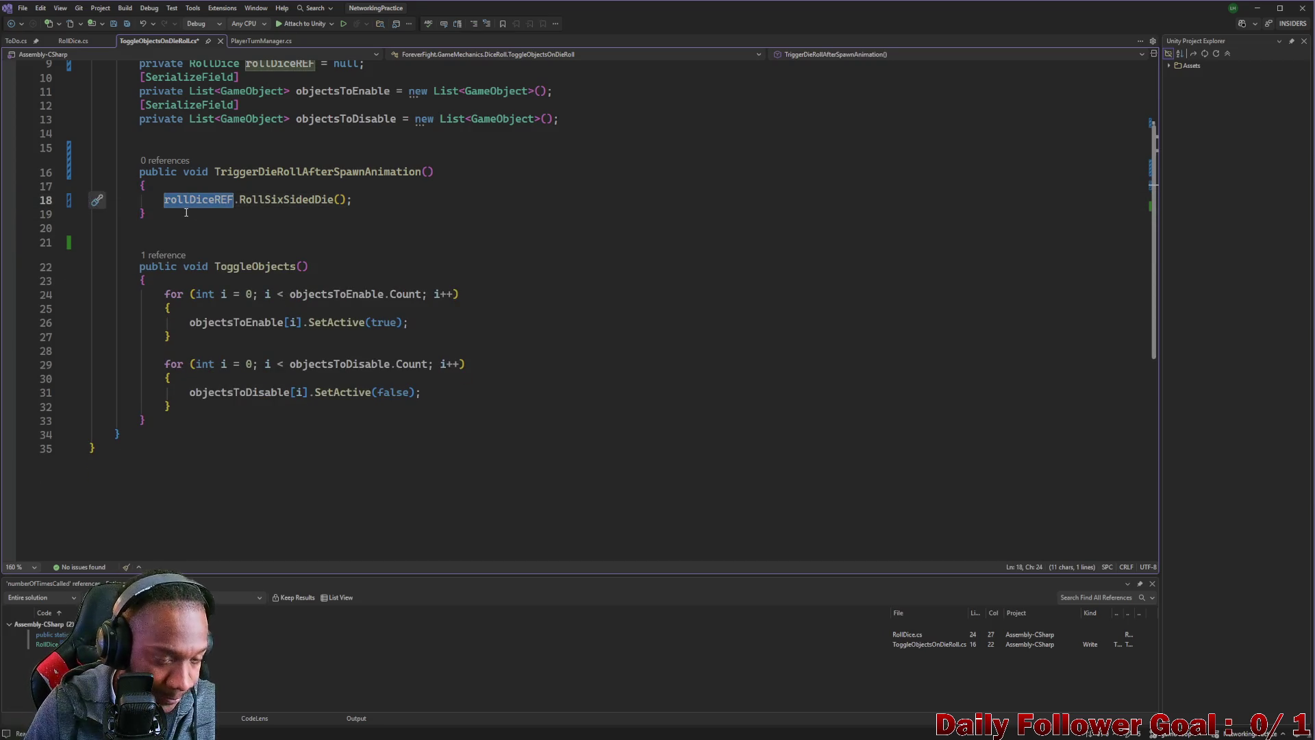
key(End)
key(Return)
key(ctrl+v)
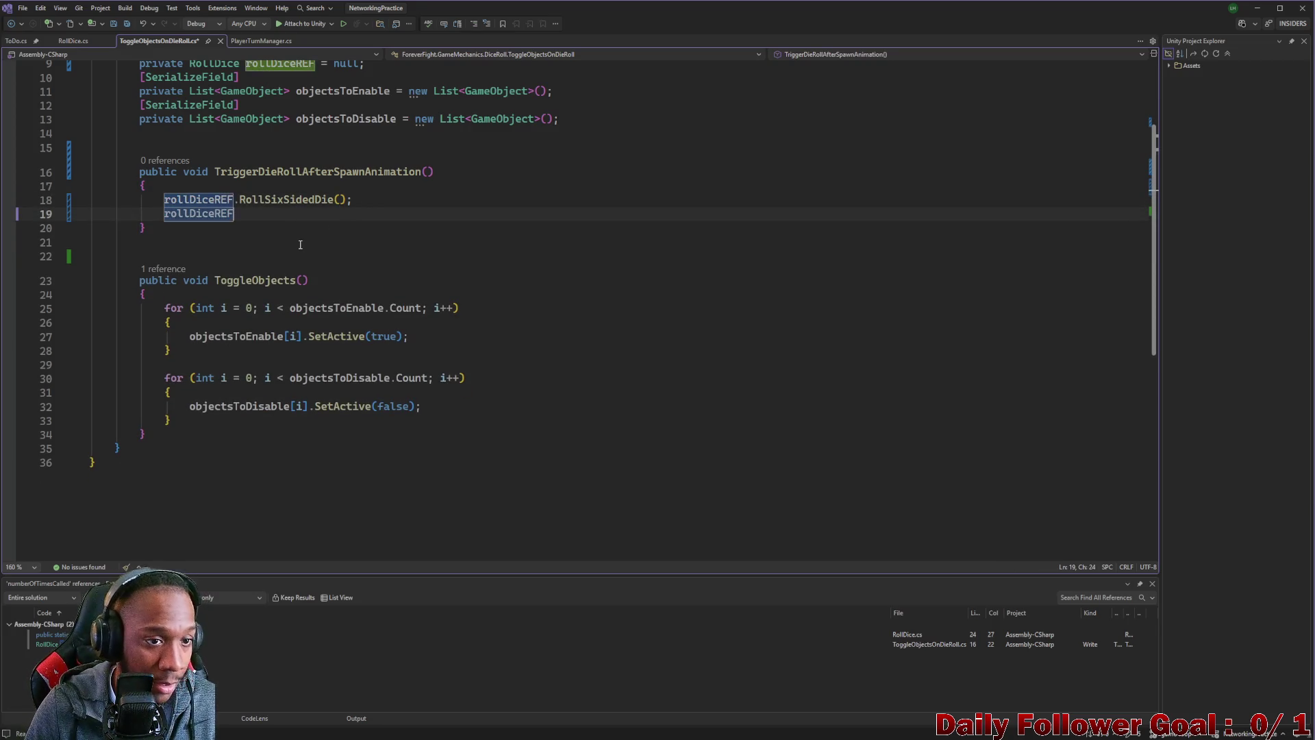
text(.Call)
key(Tab)
text(();)
key(ctrl+s)
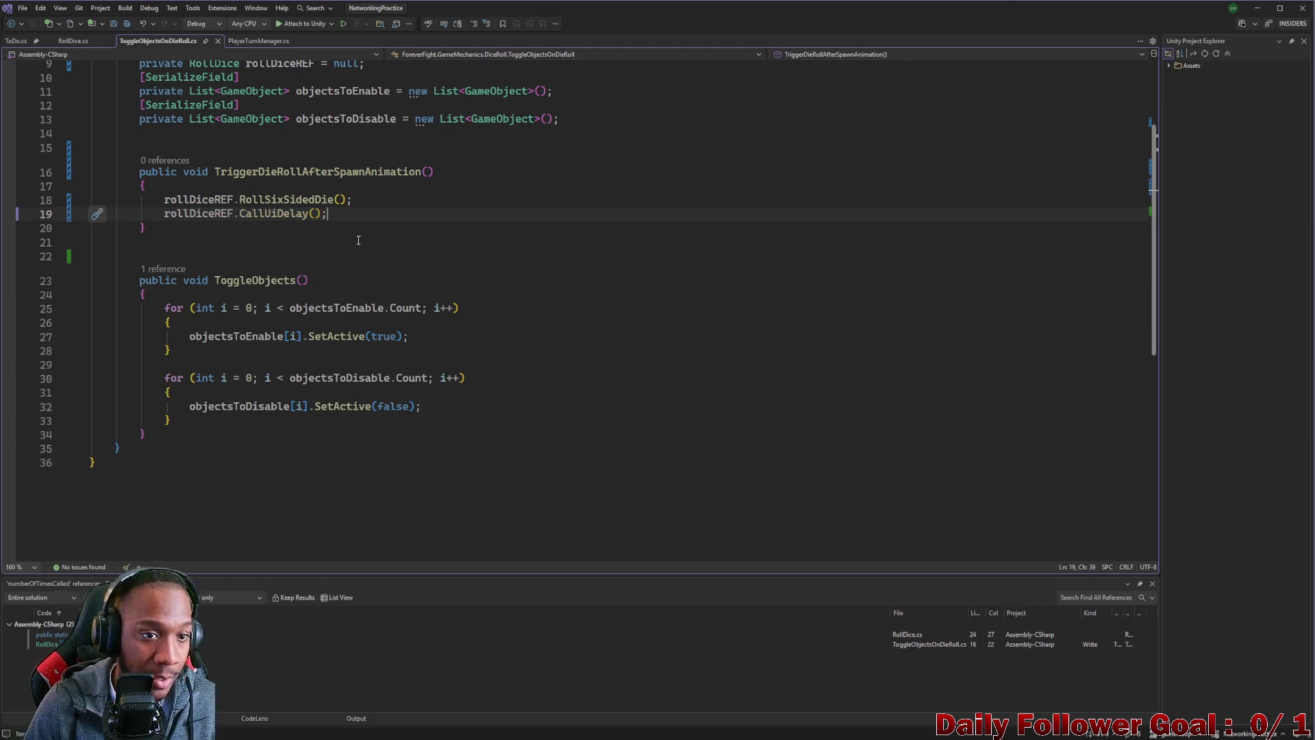
- Add the comment '//This will be called by anim event on Spawn anim' above TriggerDieRollAfterSpawnAnimation
click(164, 151)
text(//This)
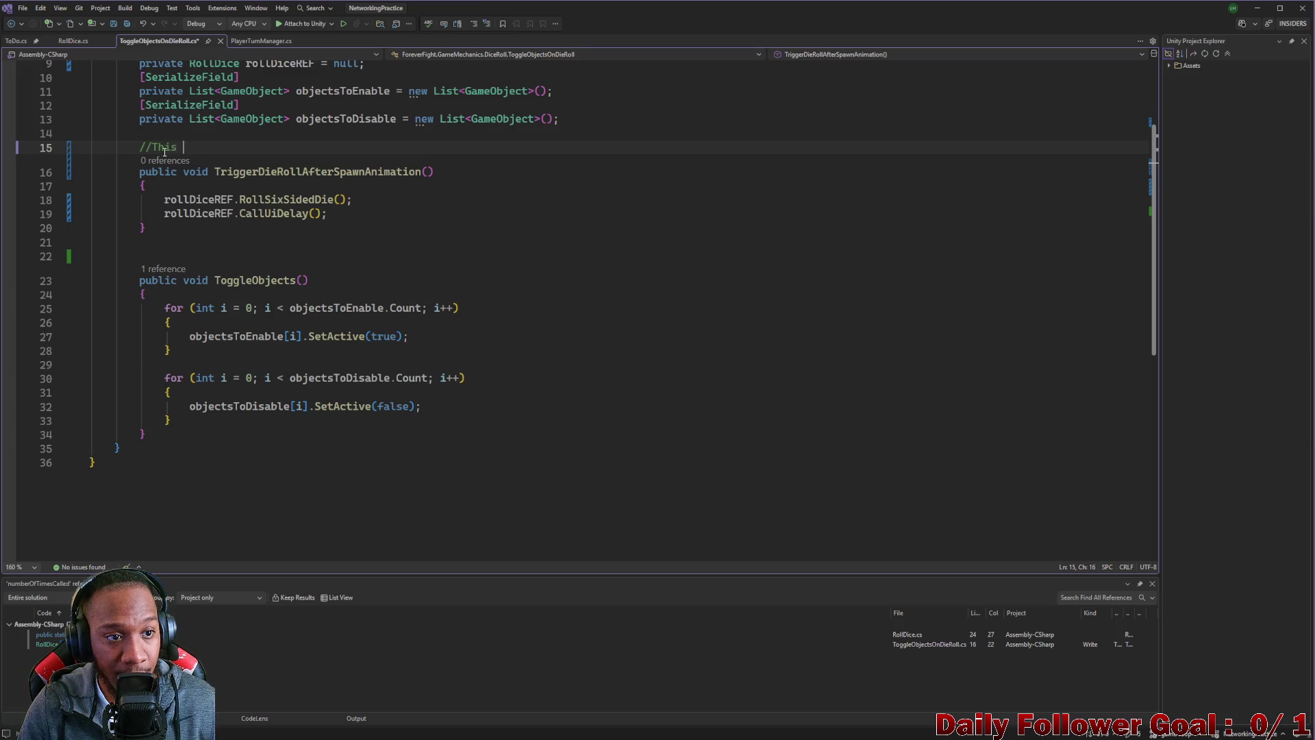
text(l bwe)
text(e cva)
text(lled by anim event on Spawn anim)
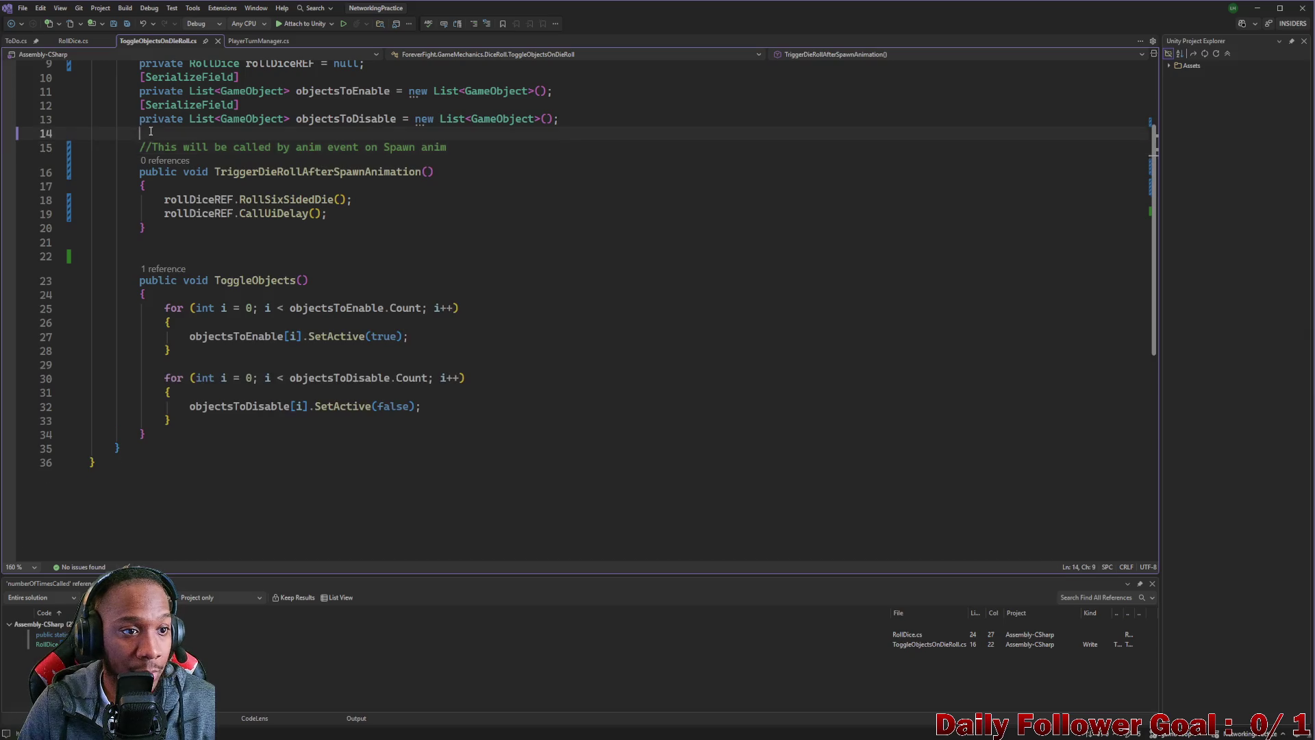
key(Return)
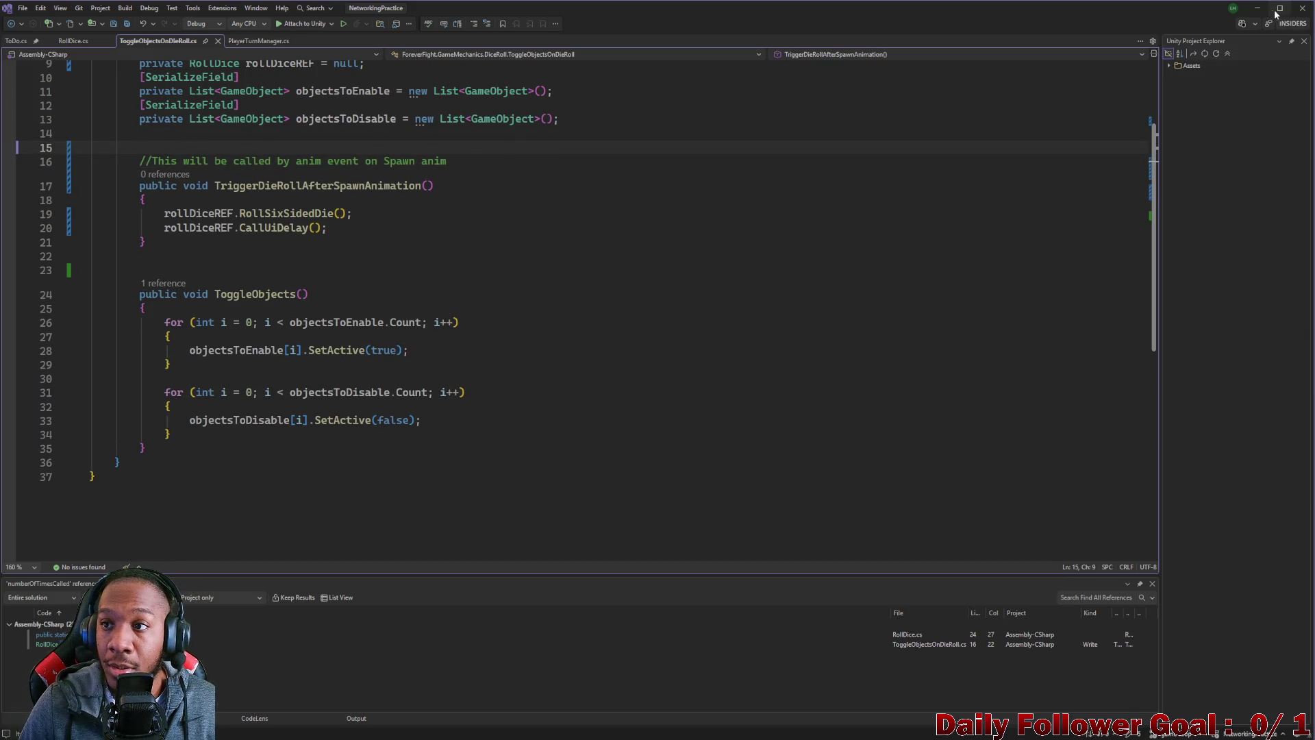
click(1257, 8)
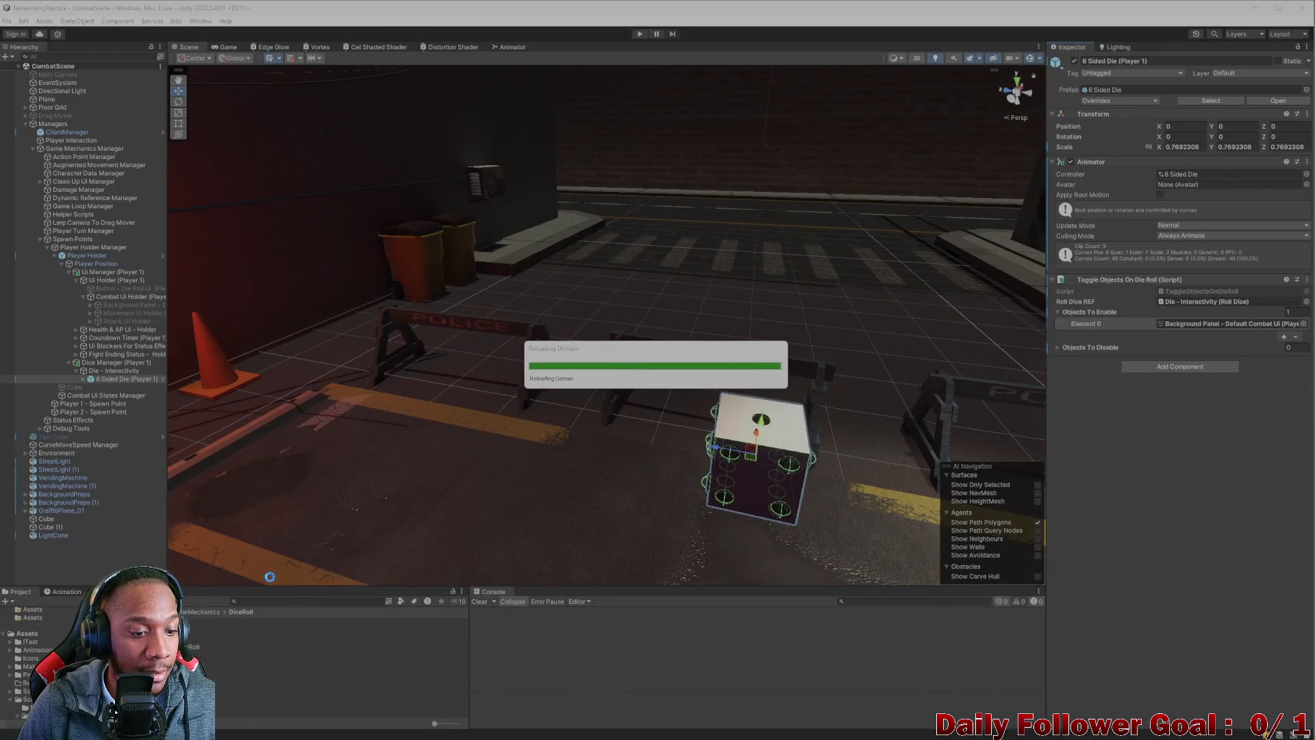
- Open the Lobby scene and shrink the Unity window beside the build window
click(299, 601)
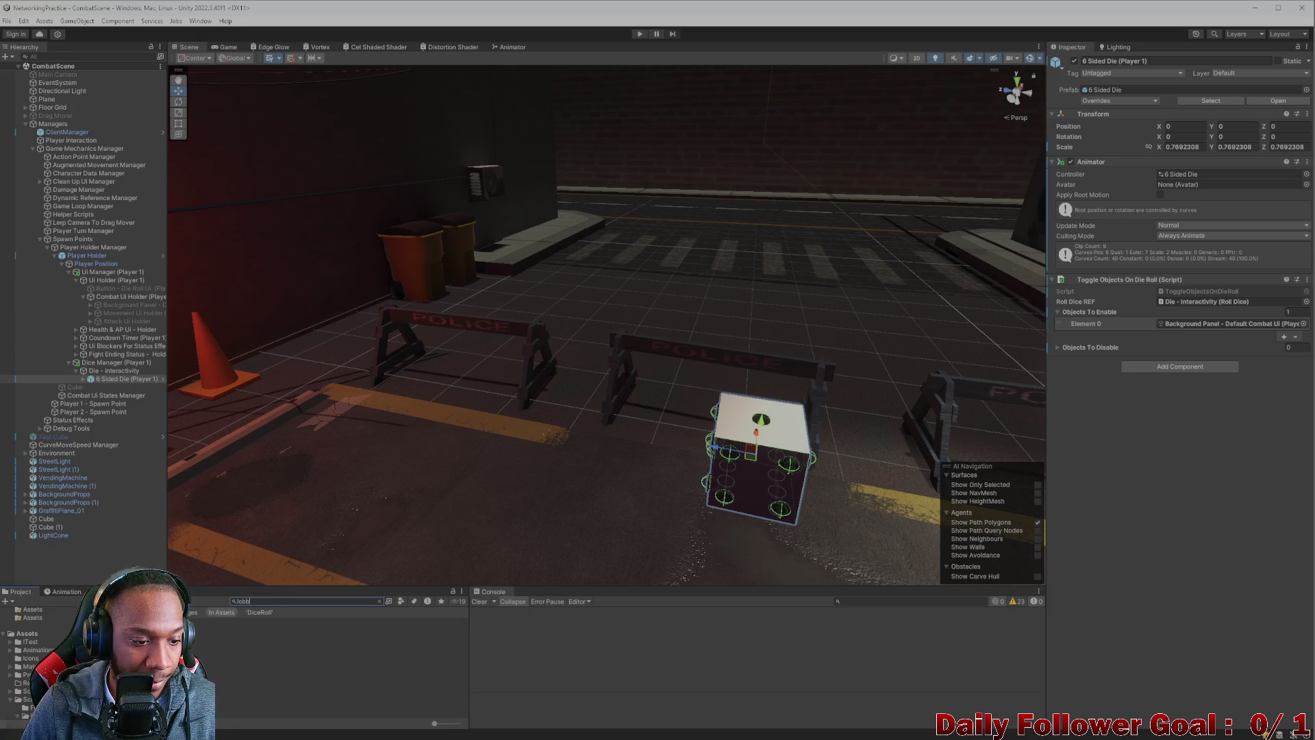
double_click(226, 629)
mouse_move(499, 23)
mouse_down()
mouse_move(376, 39)
mouse_move(324, 24)
mouse_up()
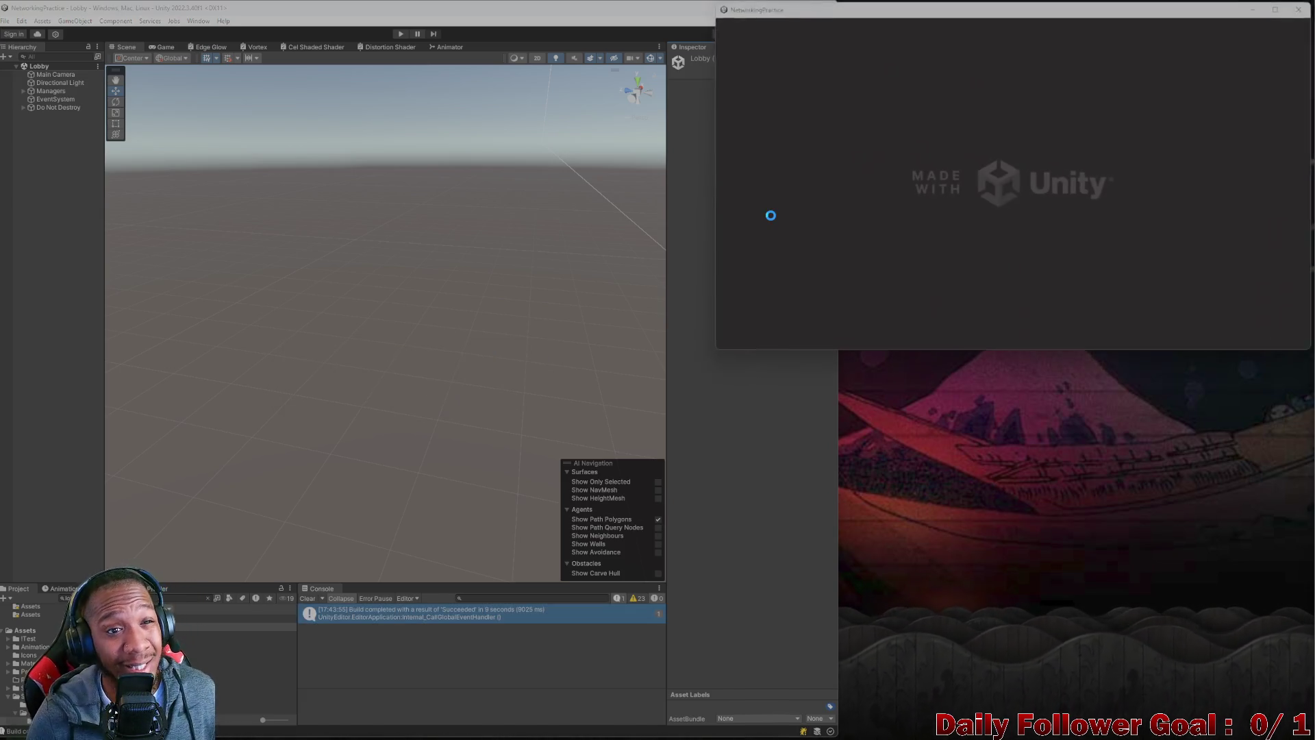
- Clear the Console, start Play mode, and connect both clients, entering a username in the build
click(307, 598)
click(400, 34)
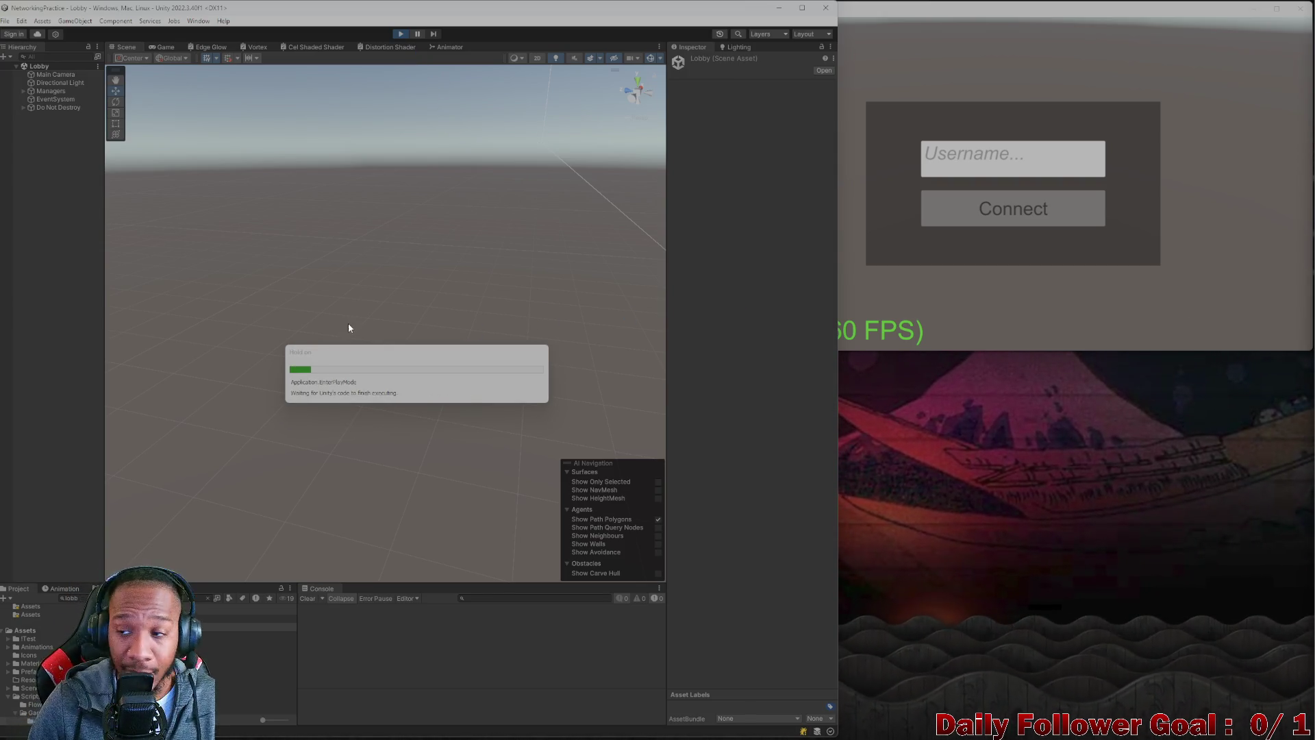
click(415, 341)
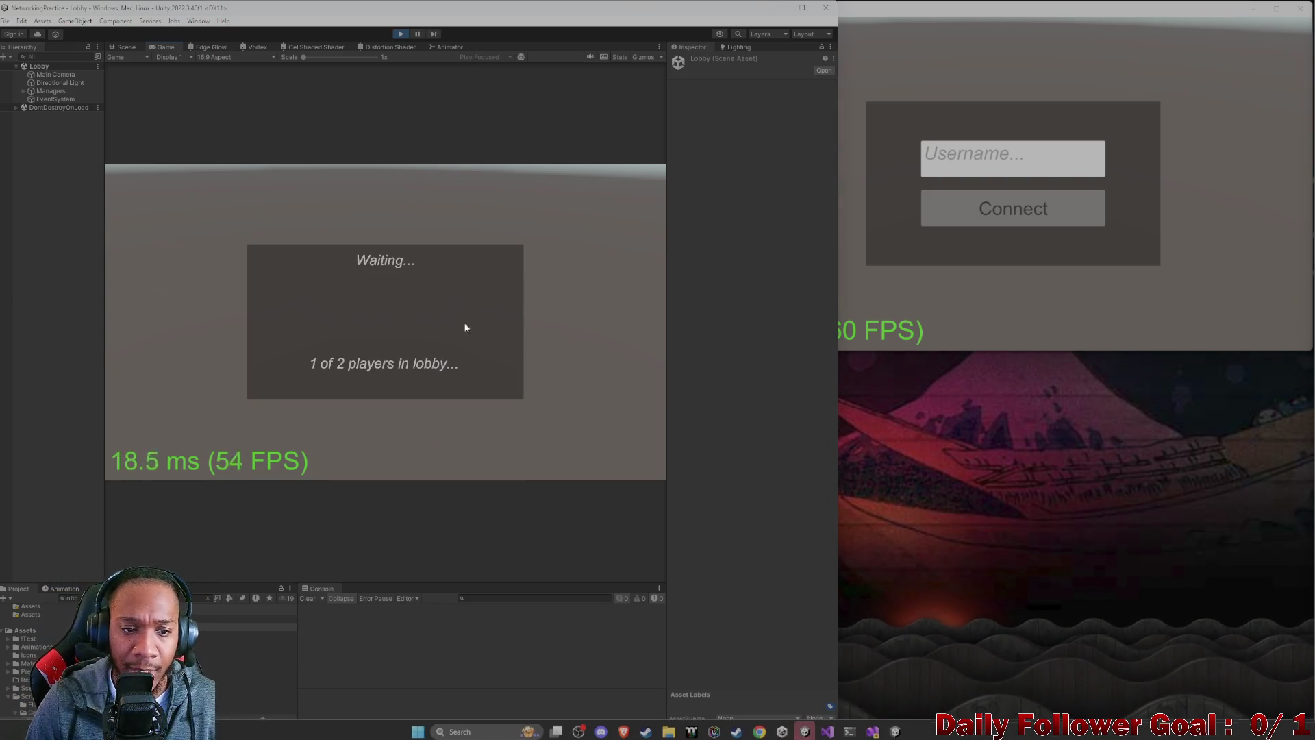
click(980, 151)
text(Exov)
click(935, 207)
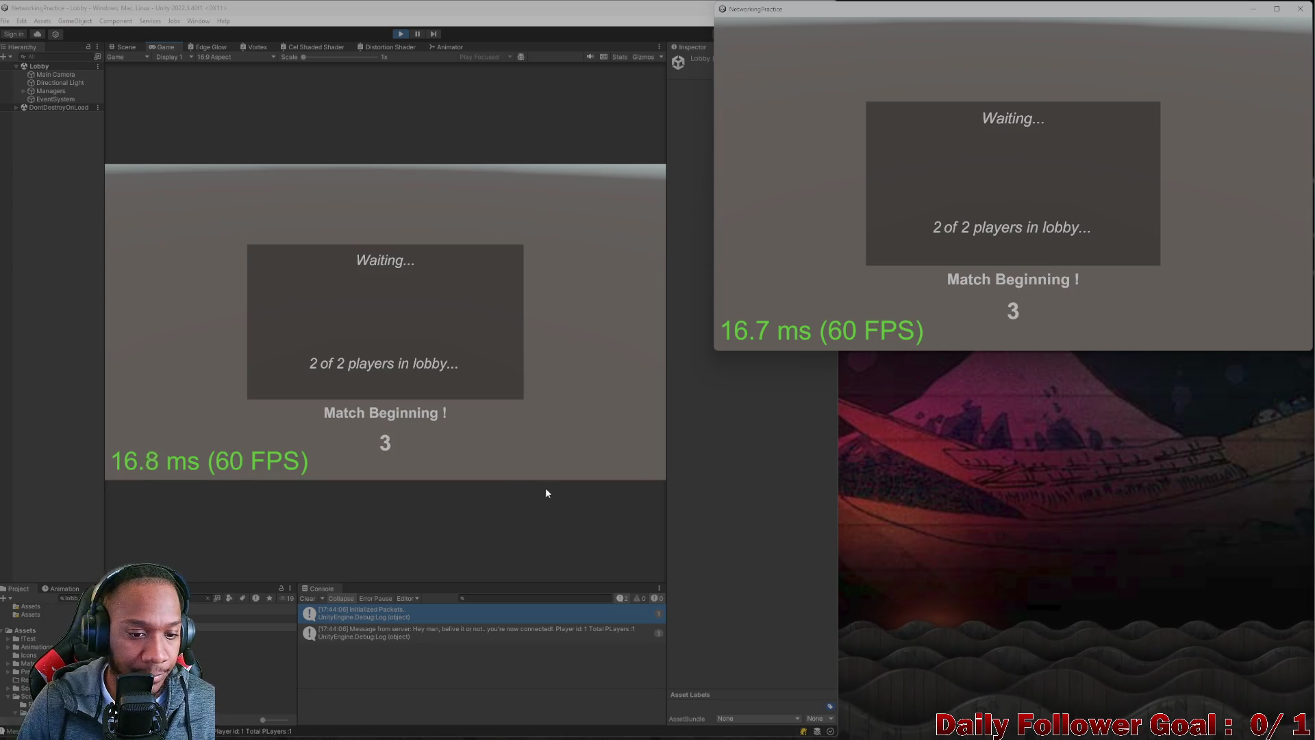
click(319, 560)
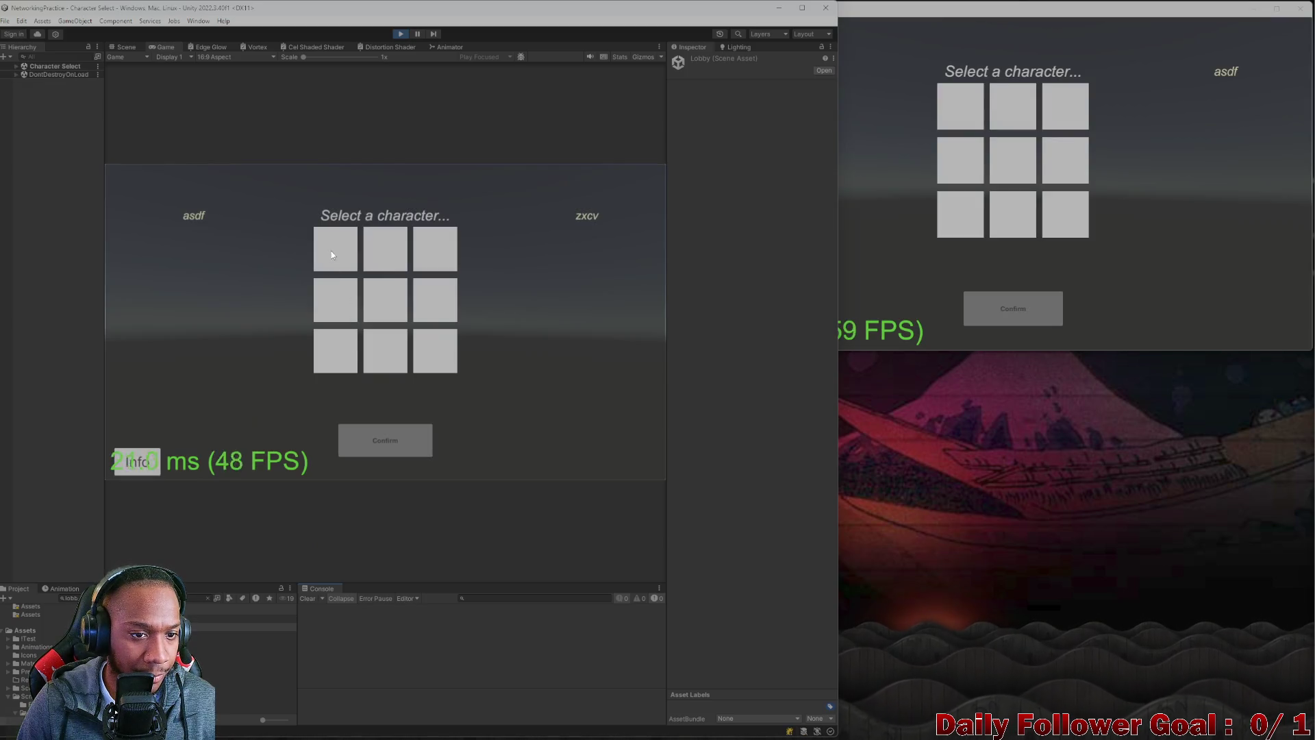
- Pick and confirm a character in both the editor and build clients
click(332, 260)
click(393, 445)
click(1005, 116)
click(991, 302)
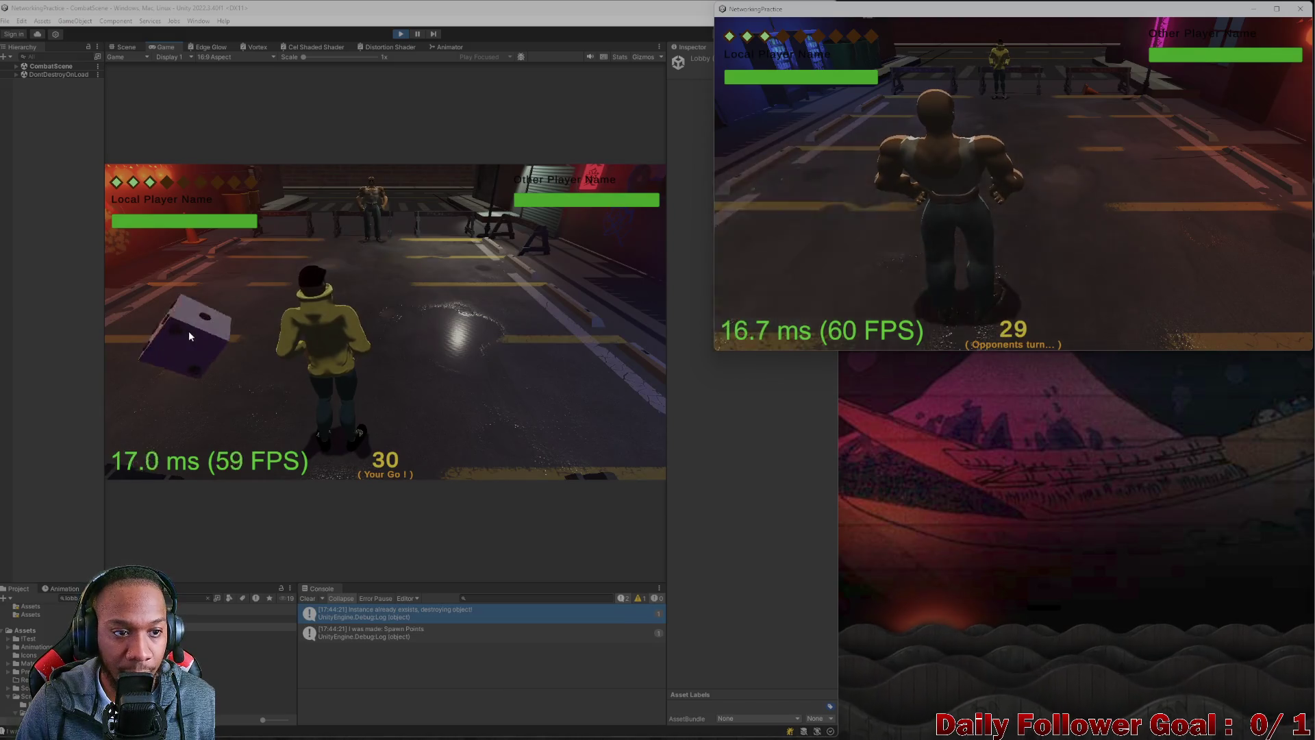
- Play alternating turns, moving each fighter along the grid, confirming, and ending the turn
click(189, 333)
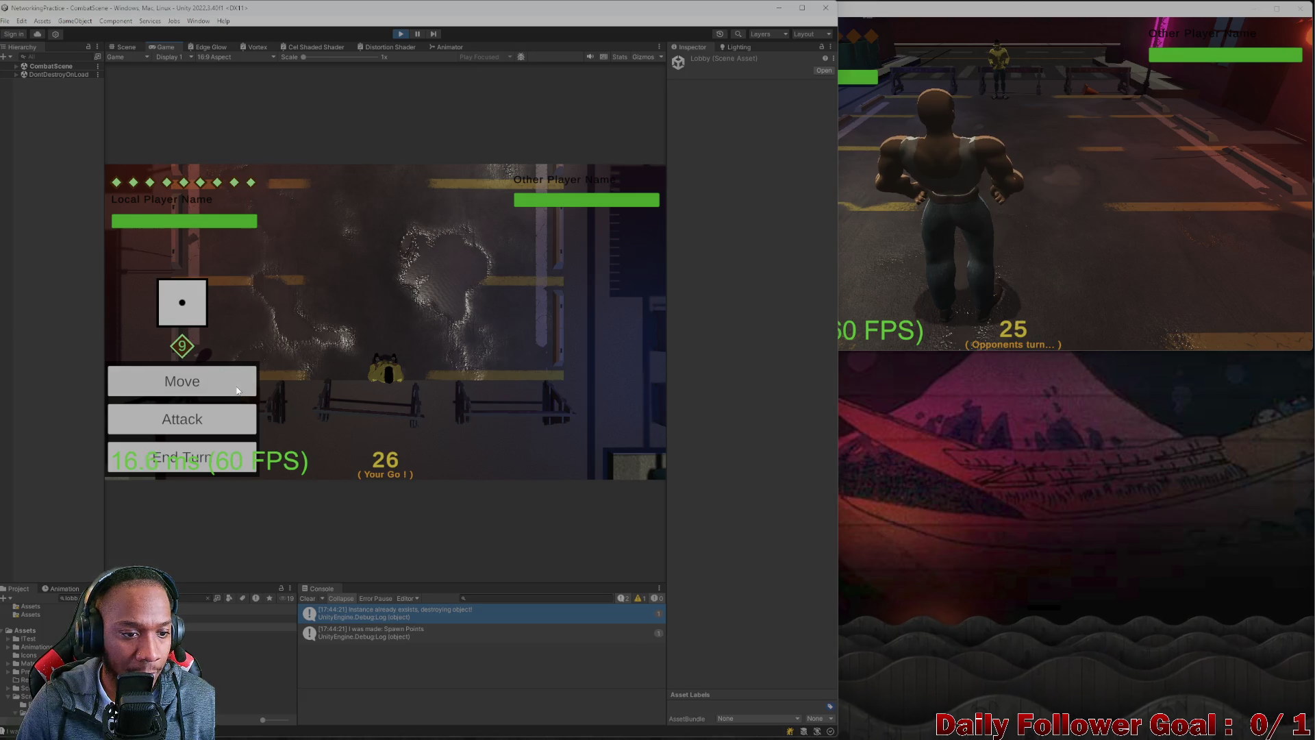
click(238, 391)
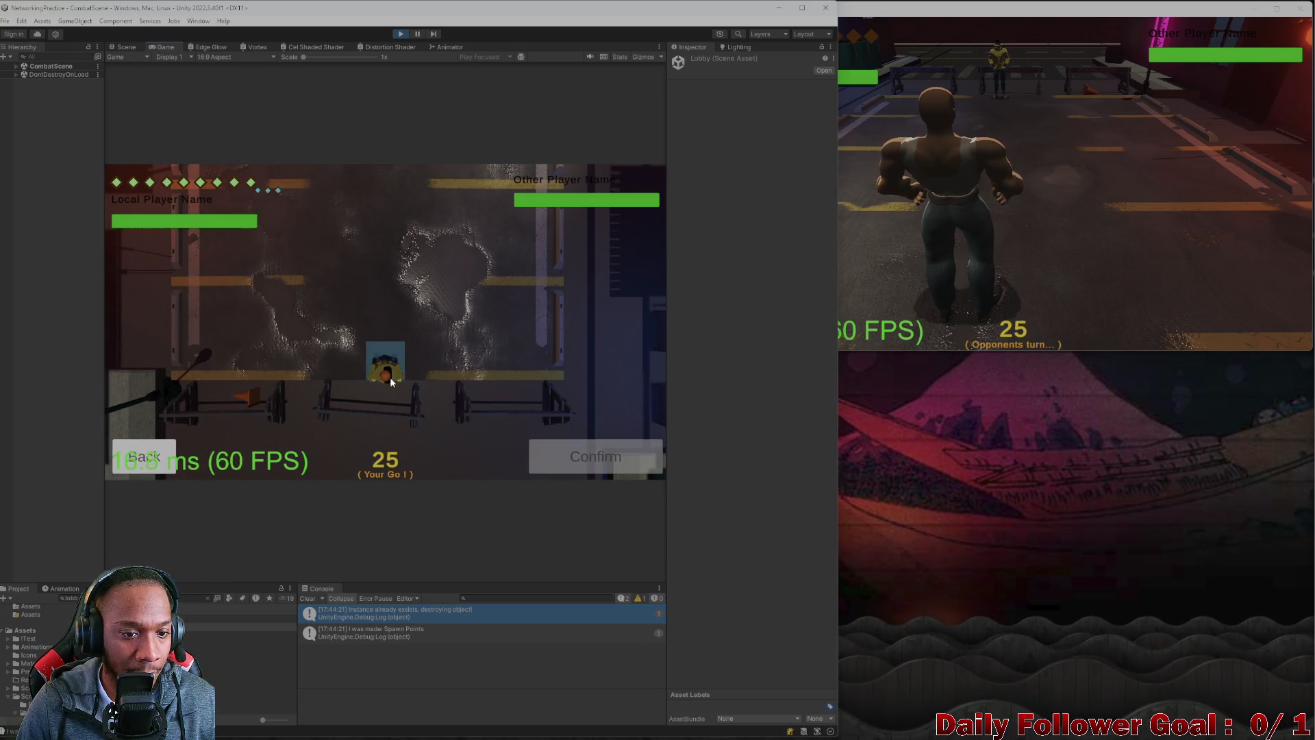
click(596, 457)
click(176, 455)
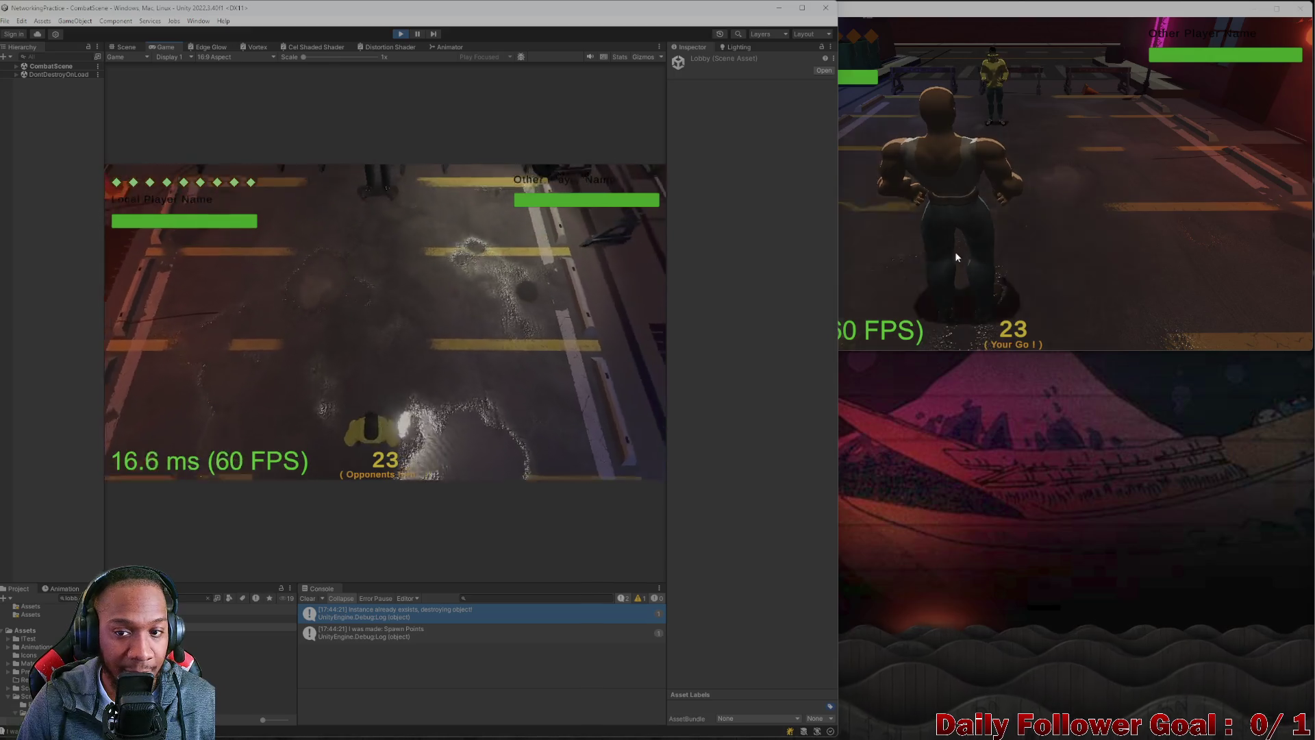
click(966, 243)
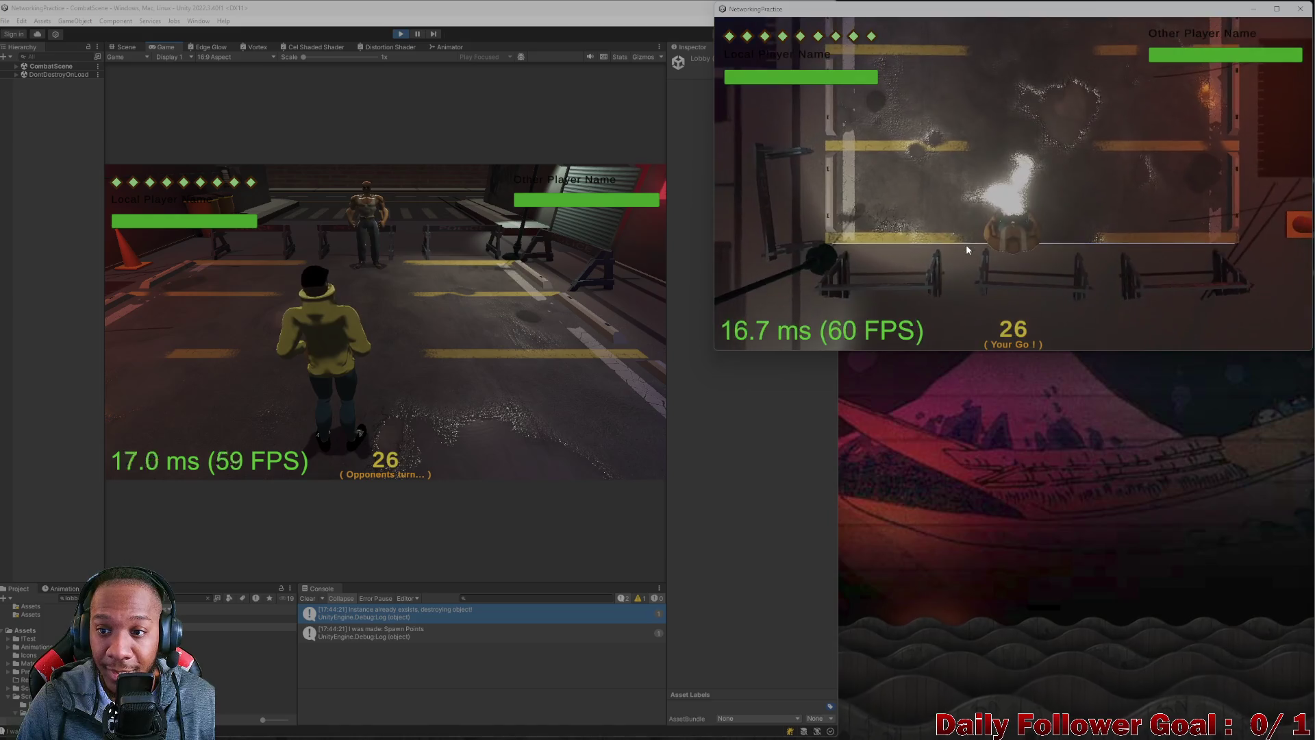
click(781, 245)
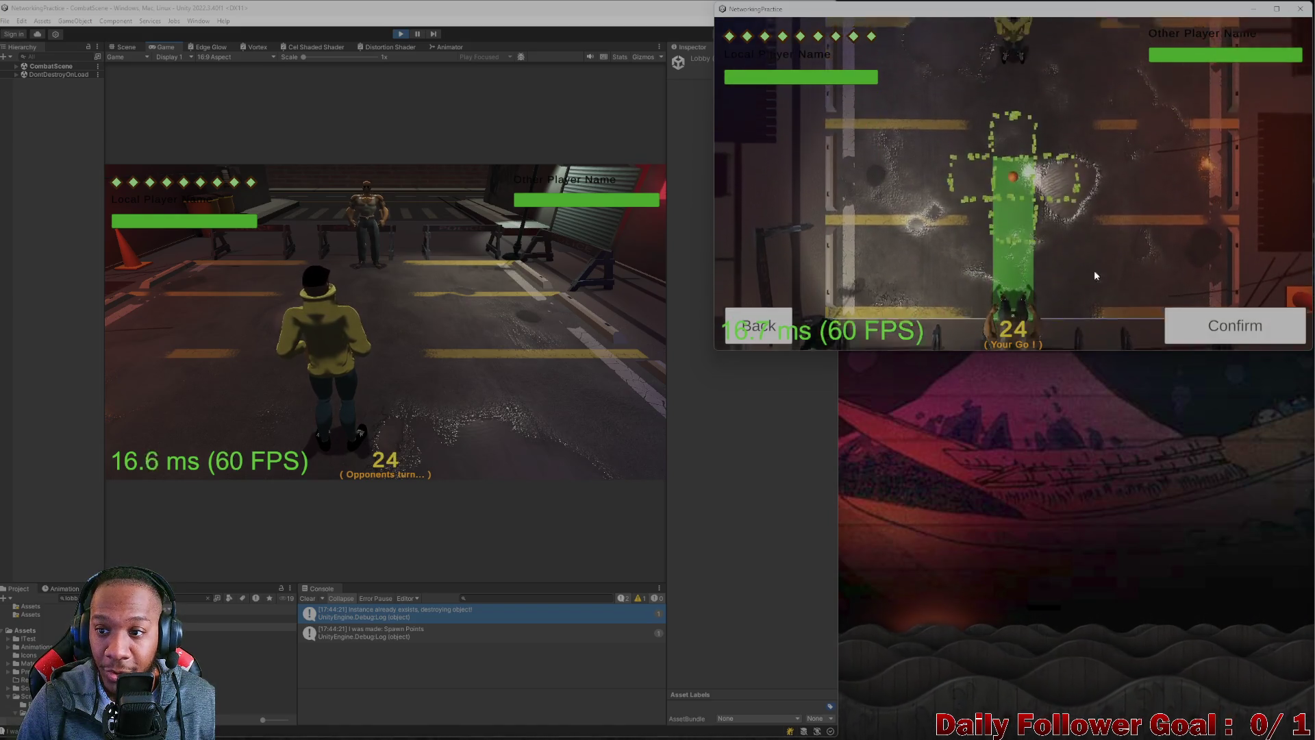
click(1235, 325)
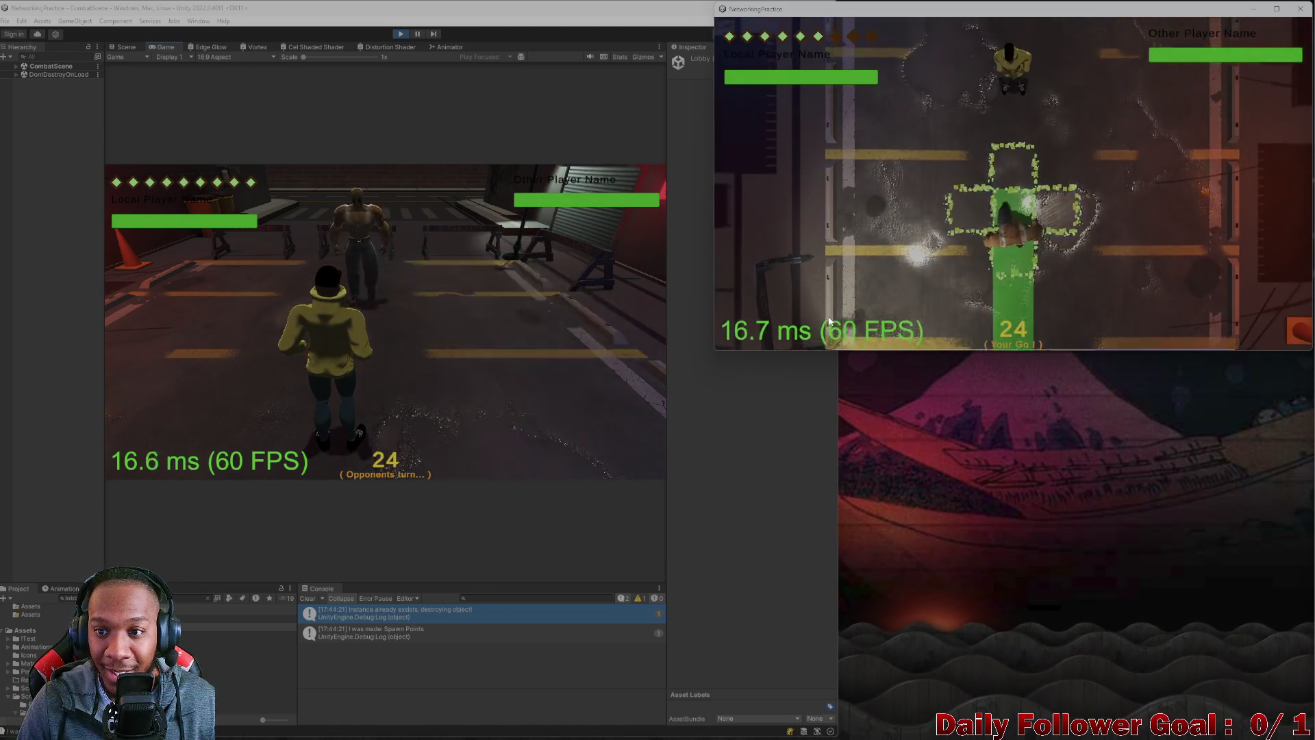
click(822, 322)
click(358, 343)
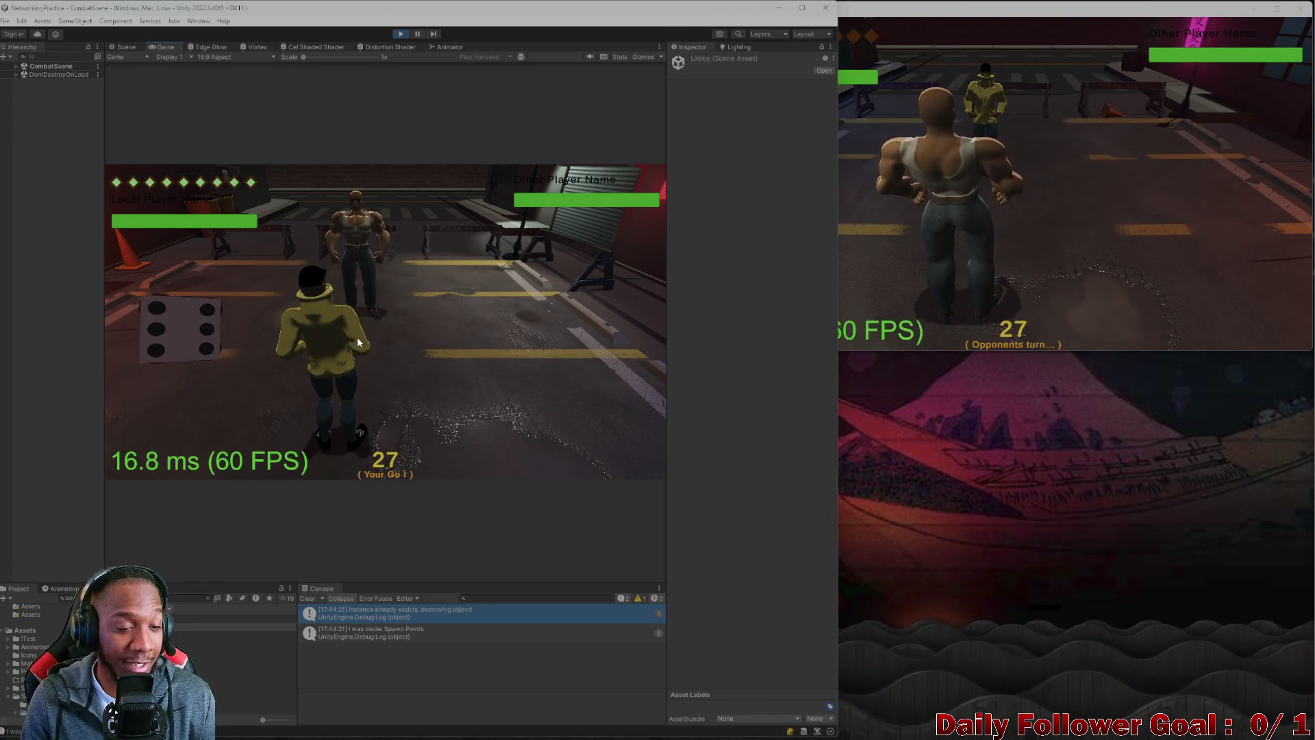
click(182, 376)
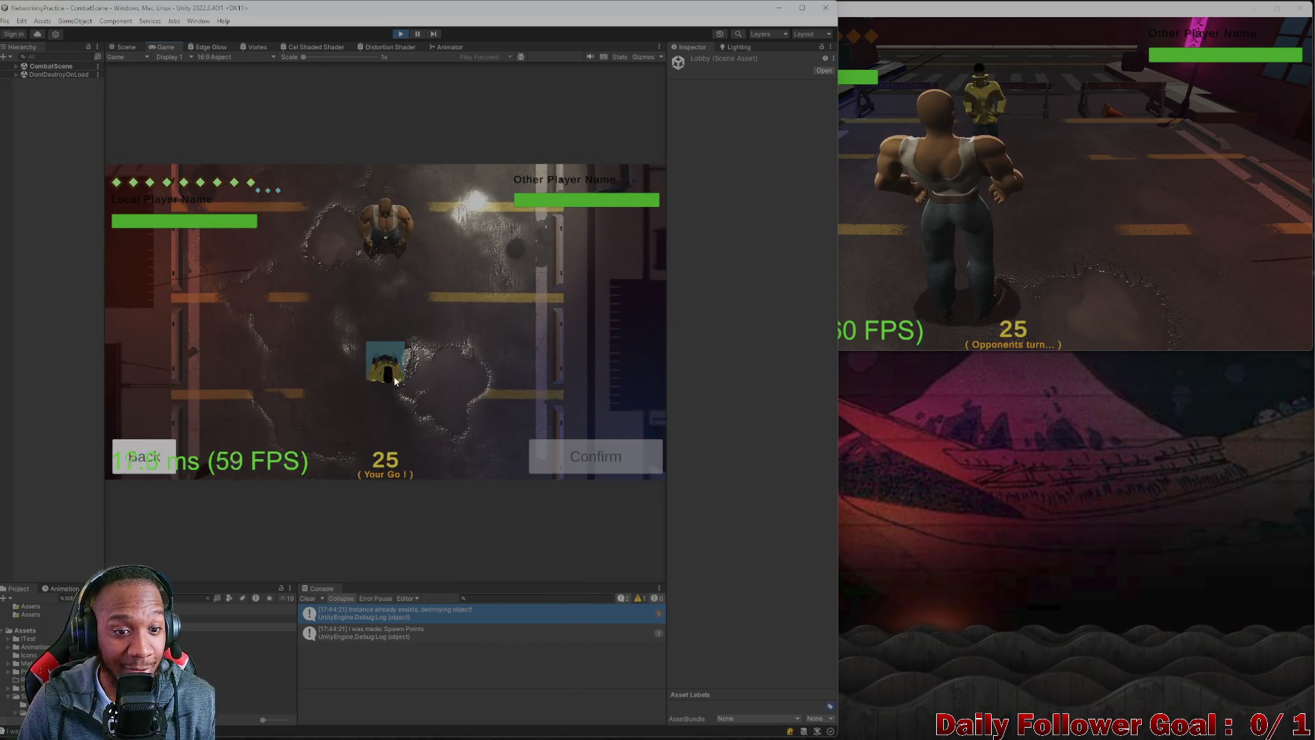
click(541, 448)
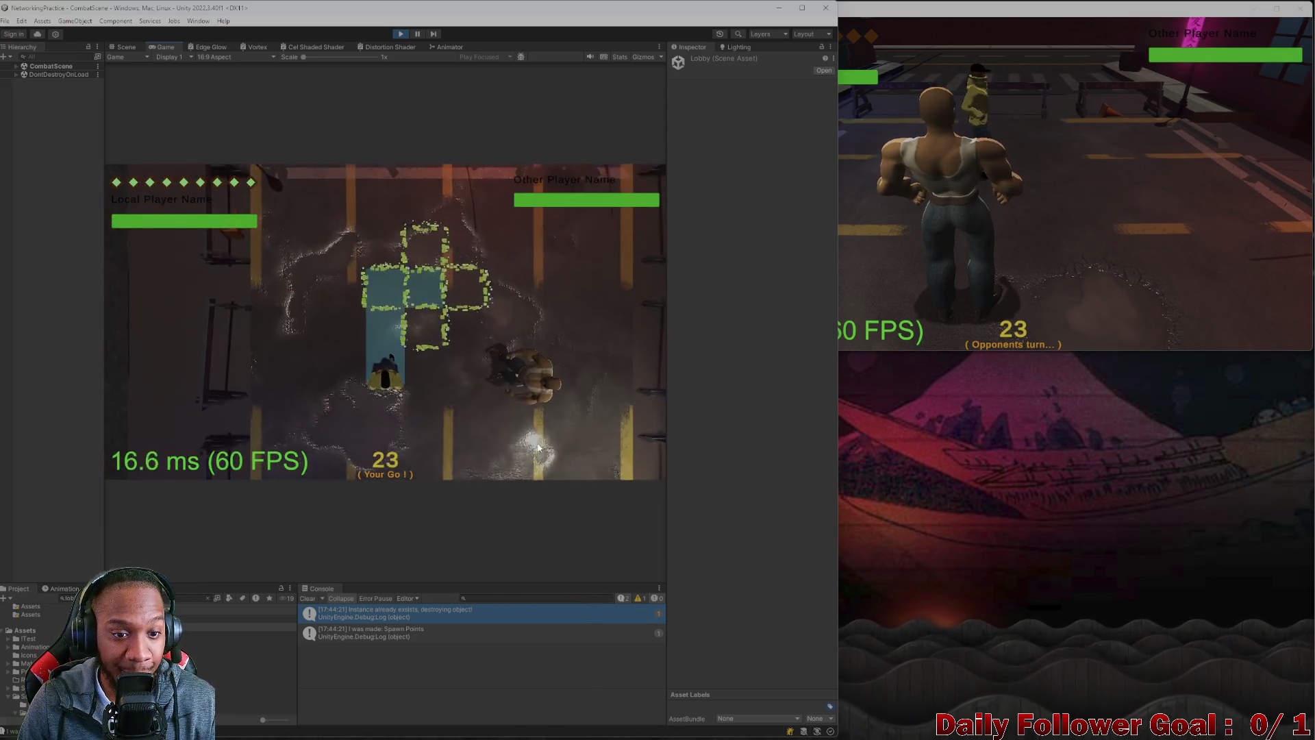
click(199, 465)
click(729, 219)
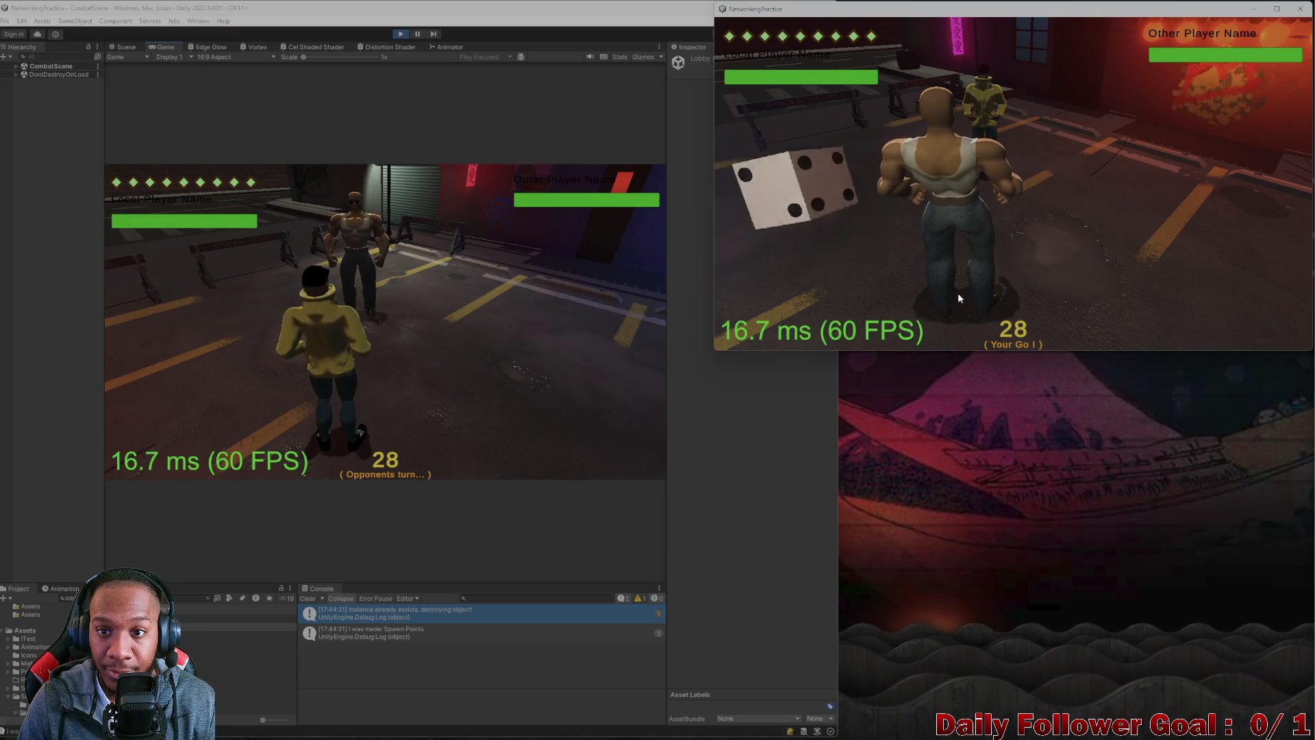
- In the build client, move along the green path, land a Haymaker, and end the turn
click(794, 256)
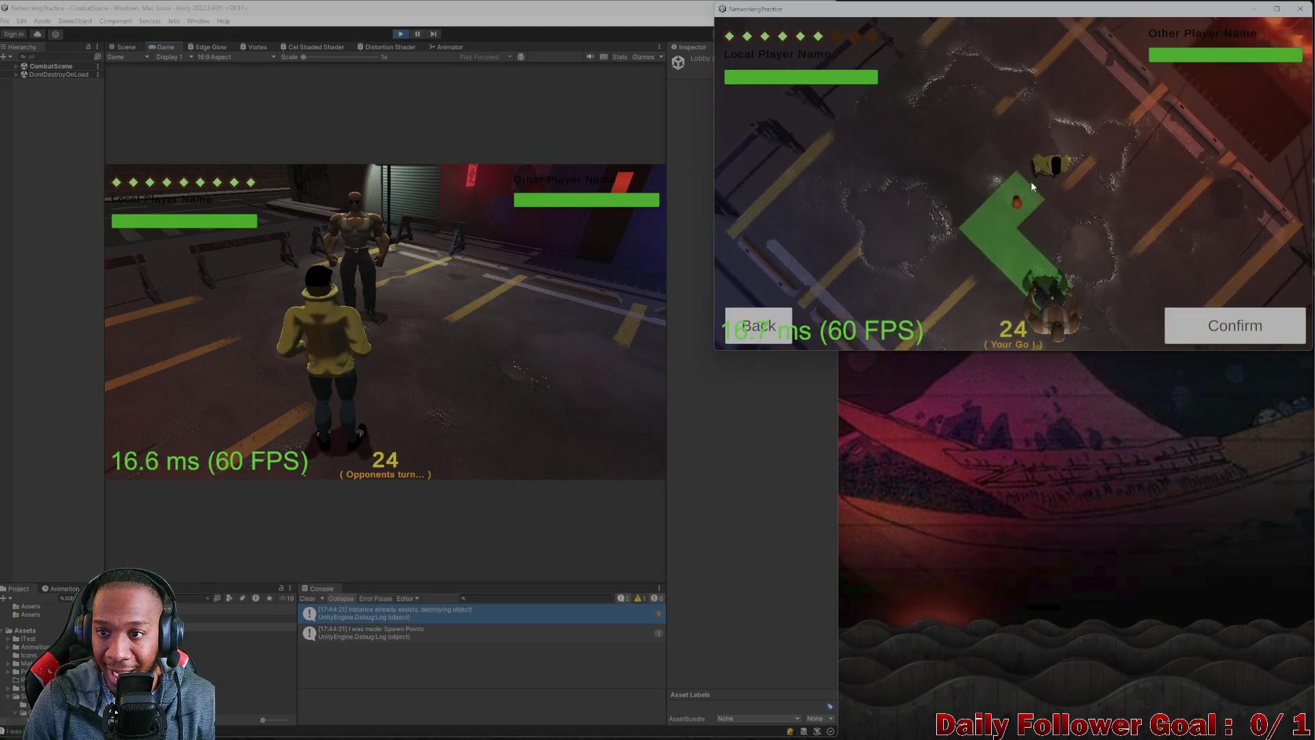
click(1225, 325)
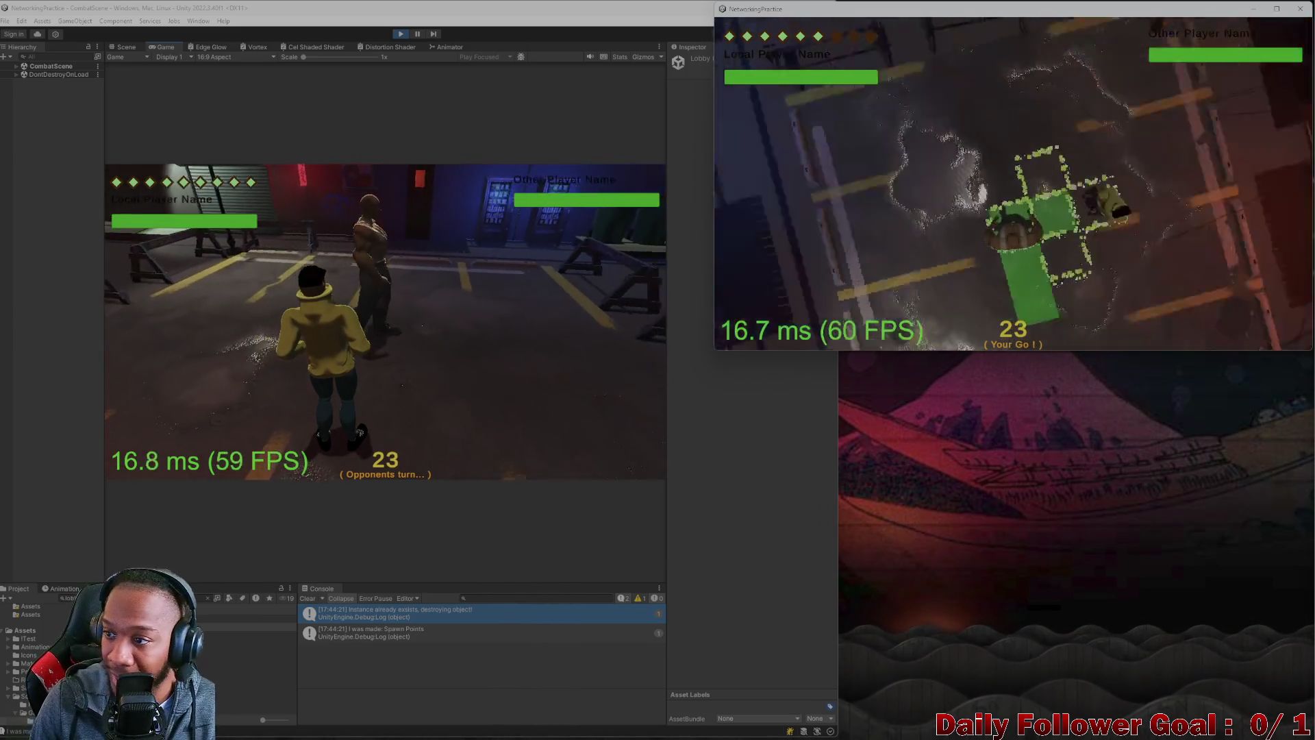
click(788, 286)
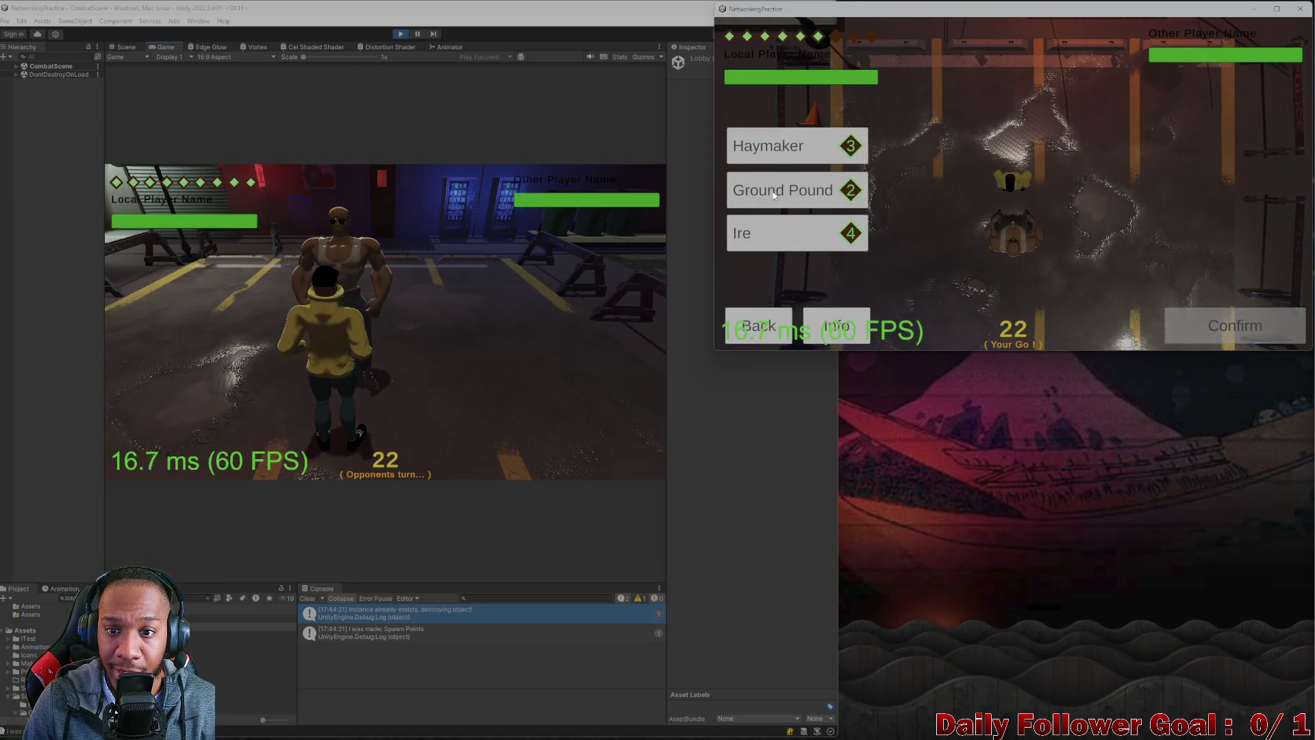
click(767, 145)
click(1202, 326)
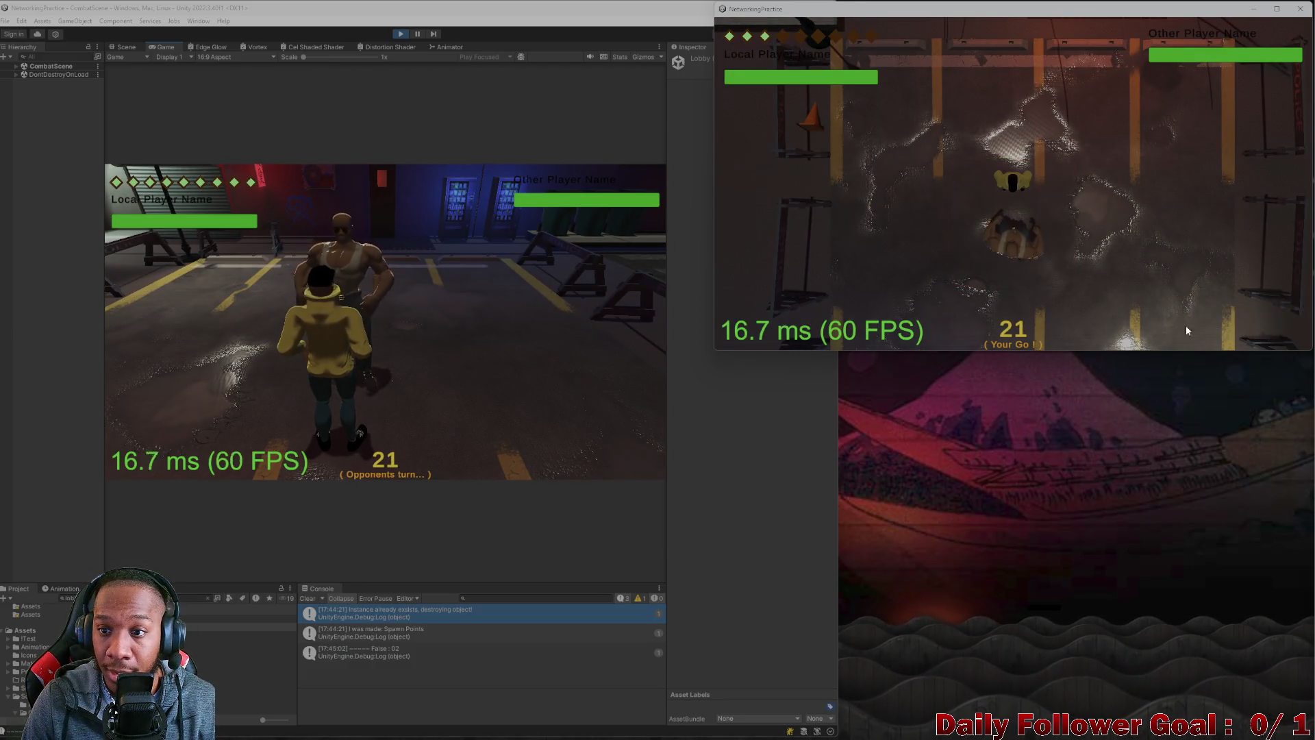
click(796, 326)
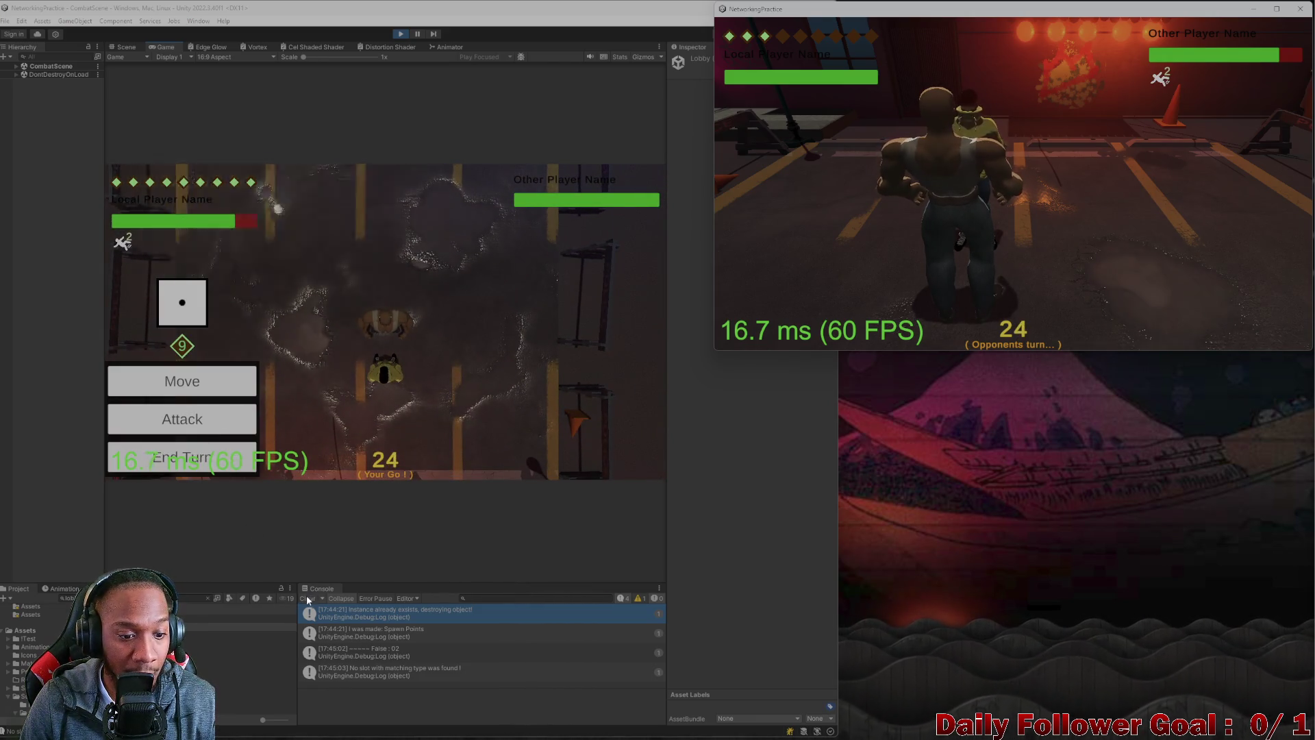
- End the editor player's turn and stop Play mode
click(203, 479)
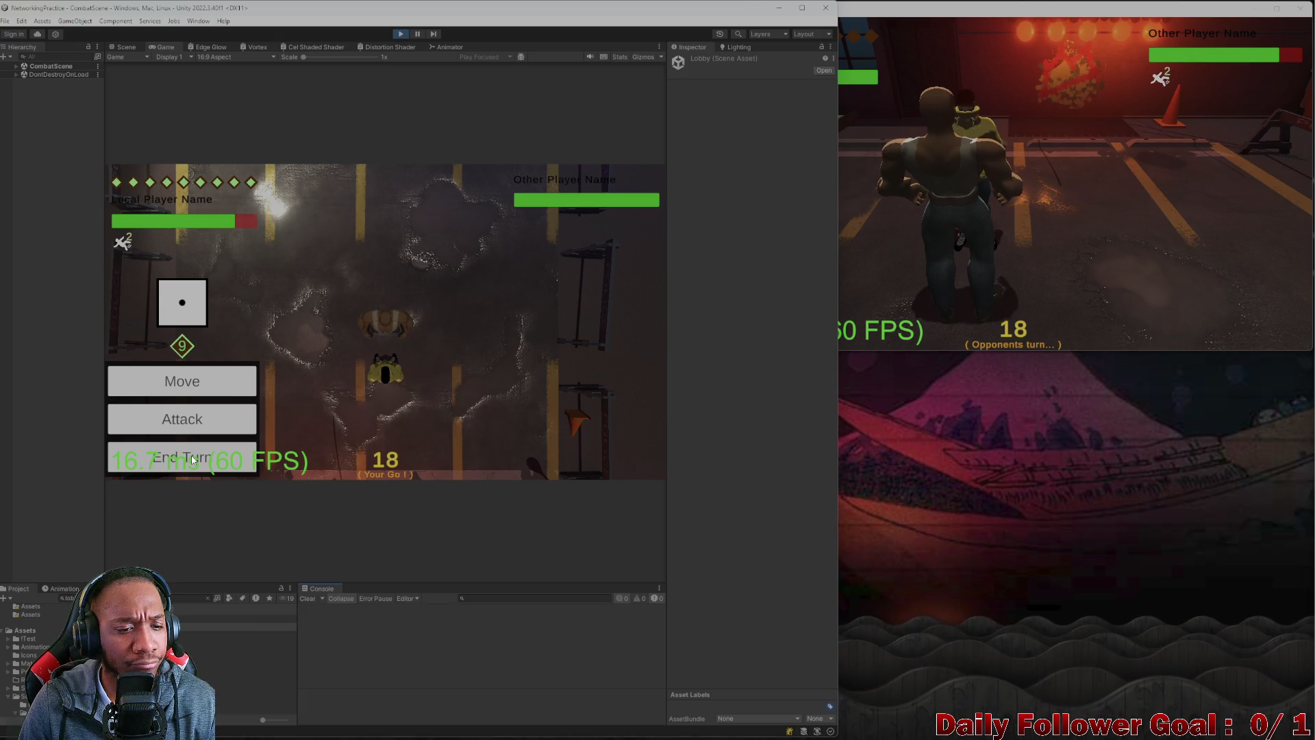
click(192, 460)
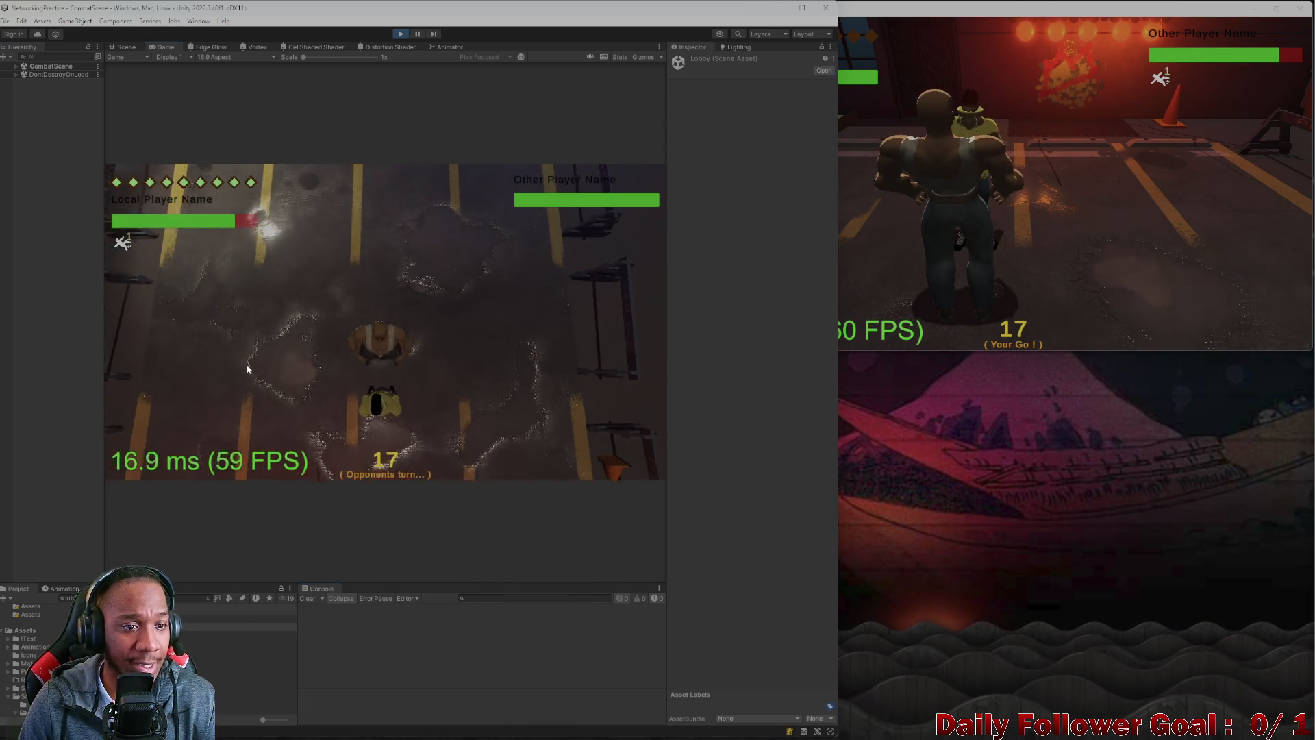
click(401, 33)
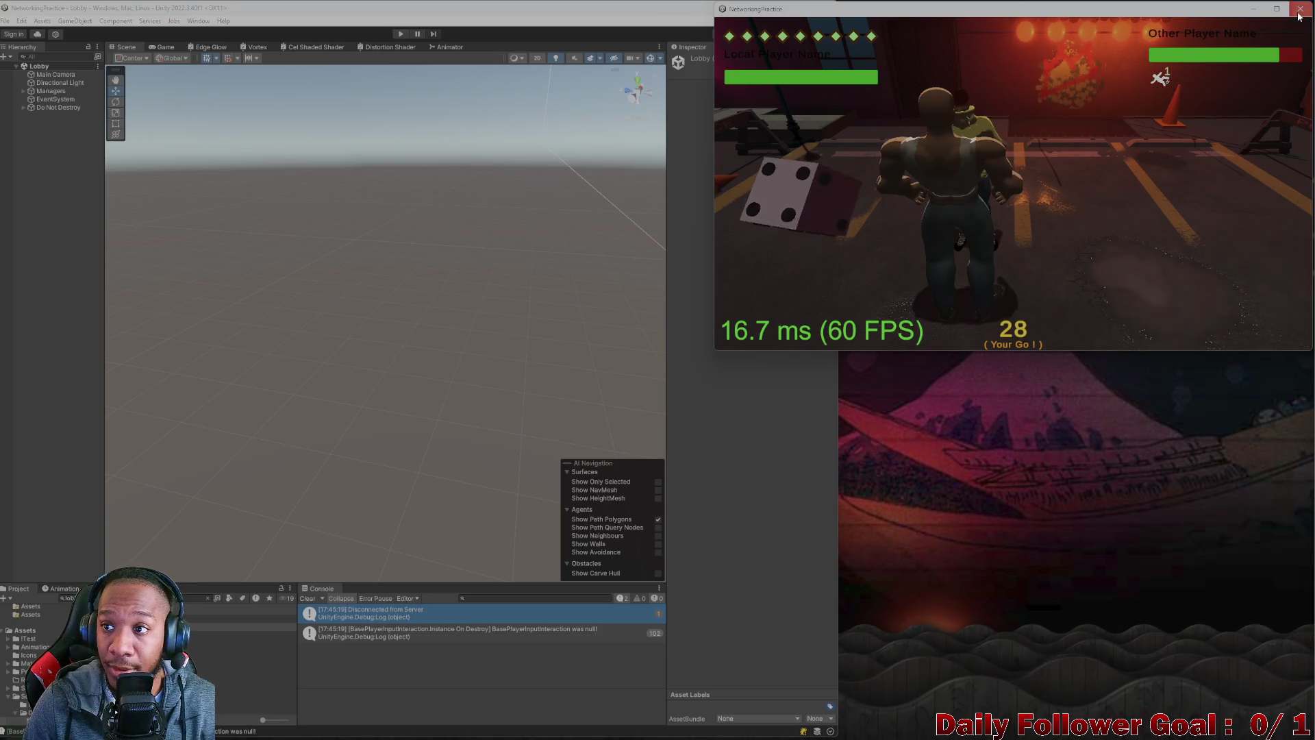
- Clear the Unity console and delete the die-roll item from ToDo.cs in Visual Studio
click(307, 598)
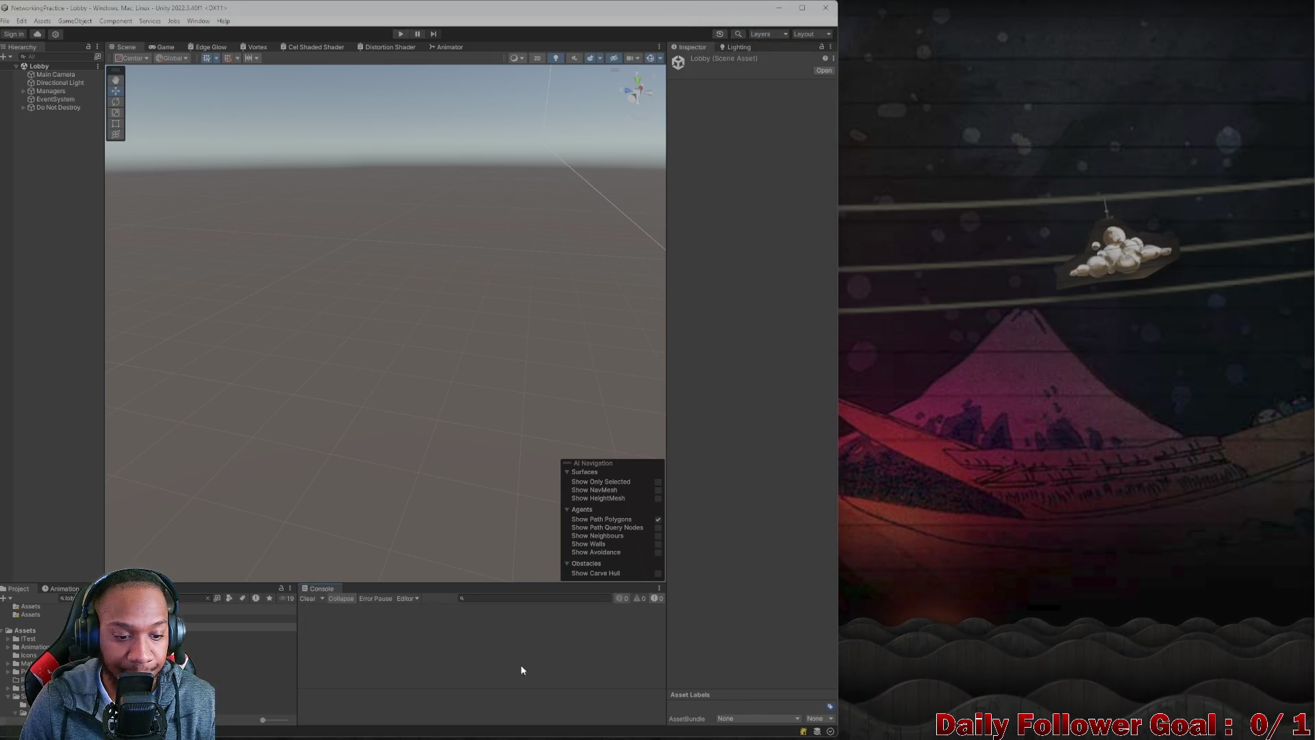
click(838, 729)
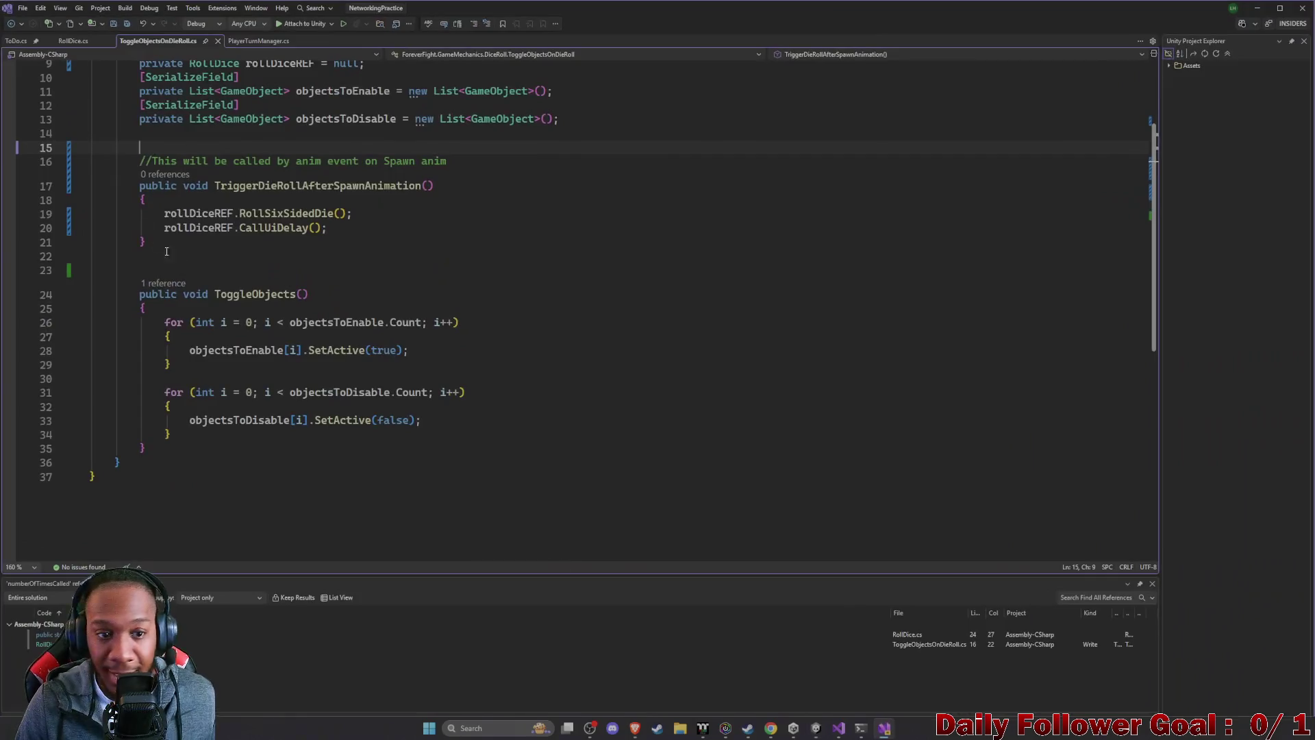
click(17, 42)
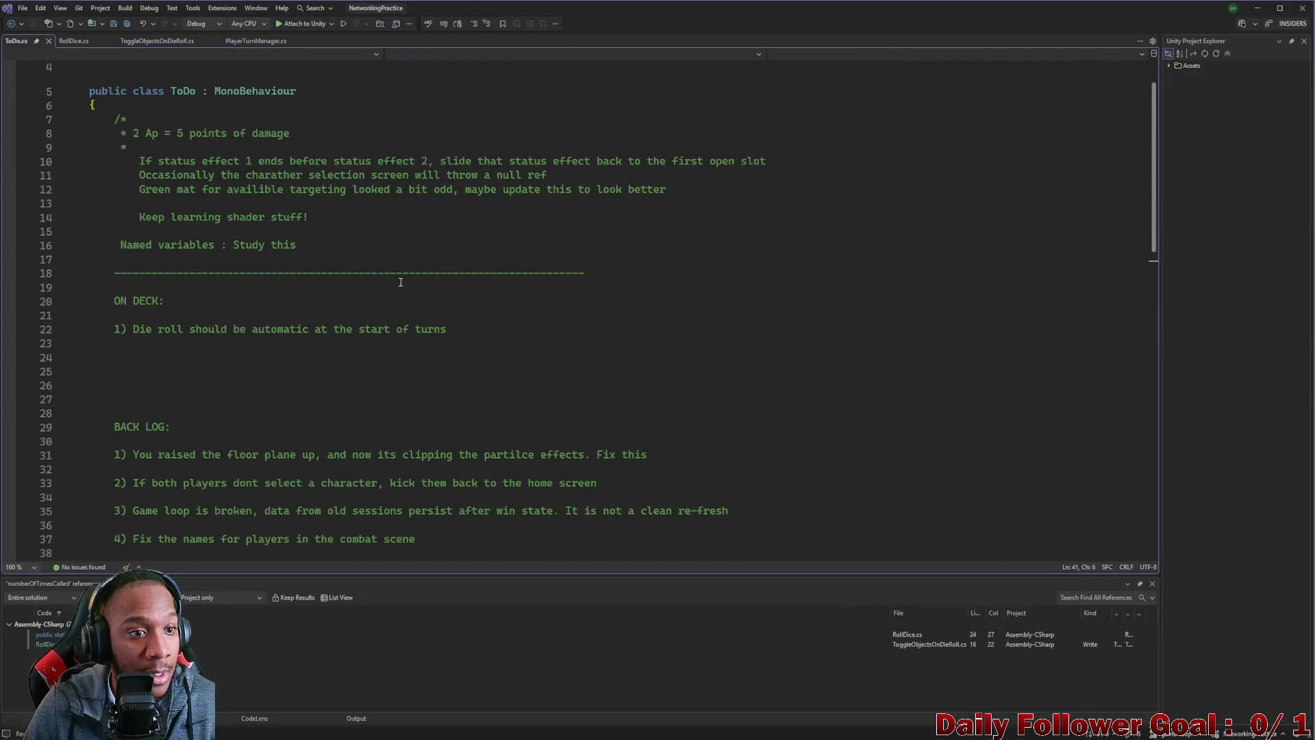
click(214, 330)
key(ctrl+x)
key(BackSpace)
key(BackSpace)
key(BackSpace)
key(BackSpace)
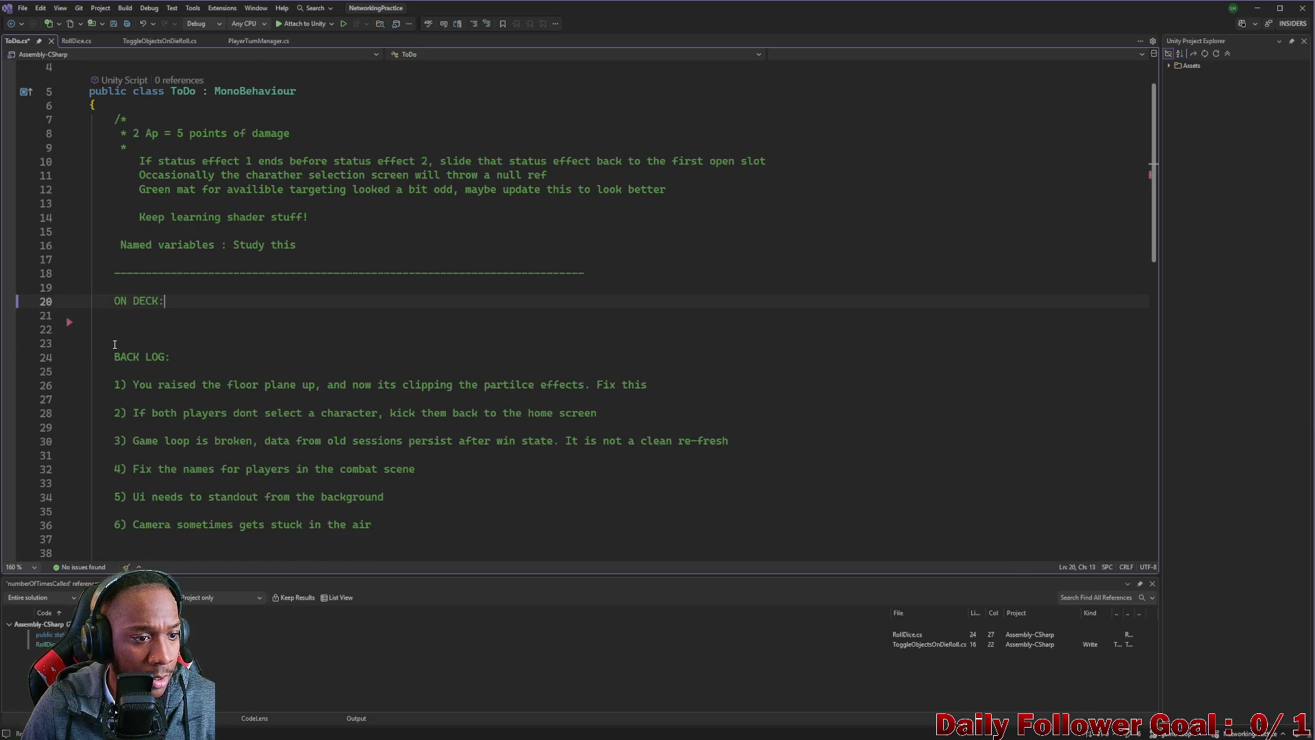
- Move the floor-plane clipping task from BACK LOG to ON DECK item 1, tidying blank lines
key(Return)
key(Return)
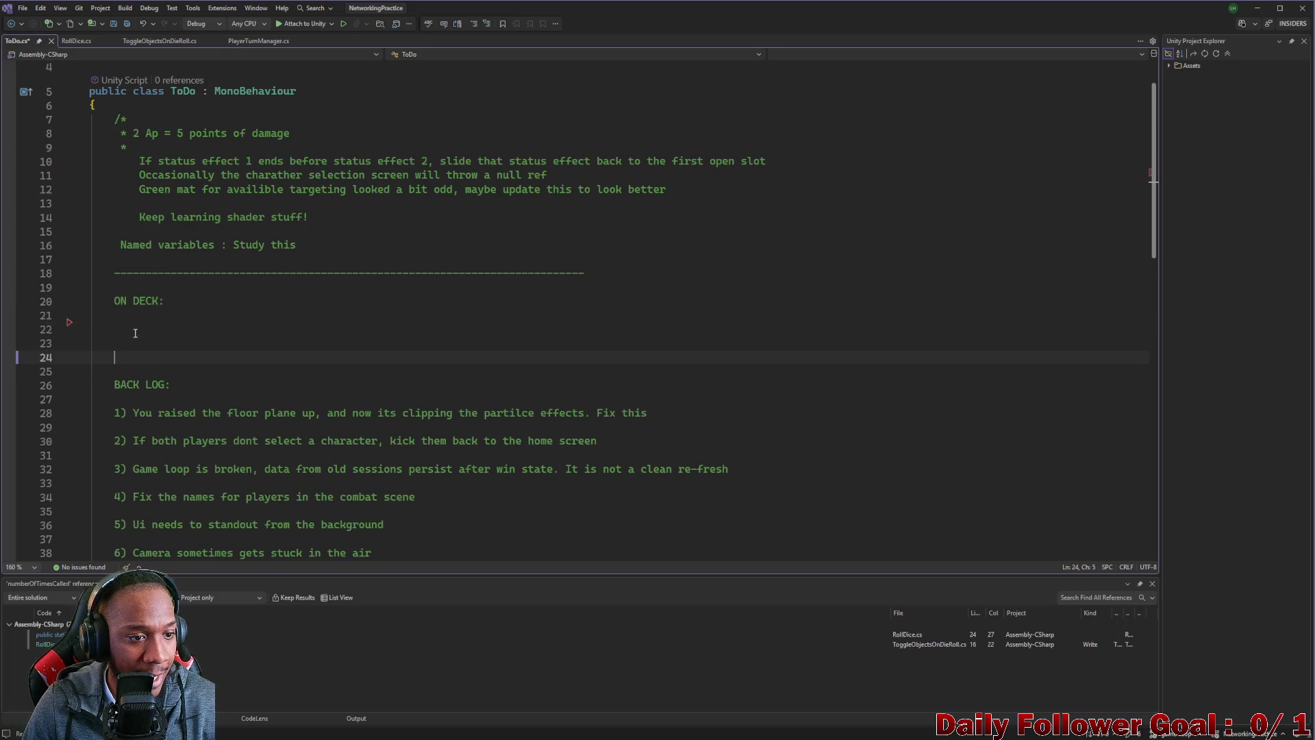
mouse_move(108, 413)
mouse_down()
mouse_move(609, 394)
mouse_move(667, 410)
mouse_up()
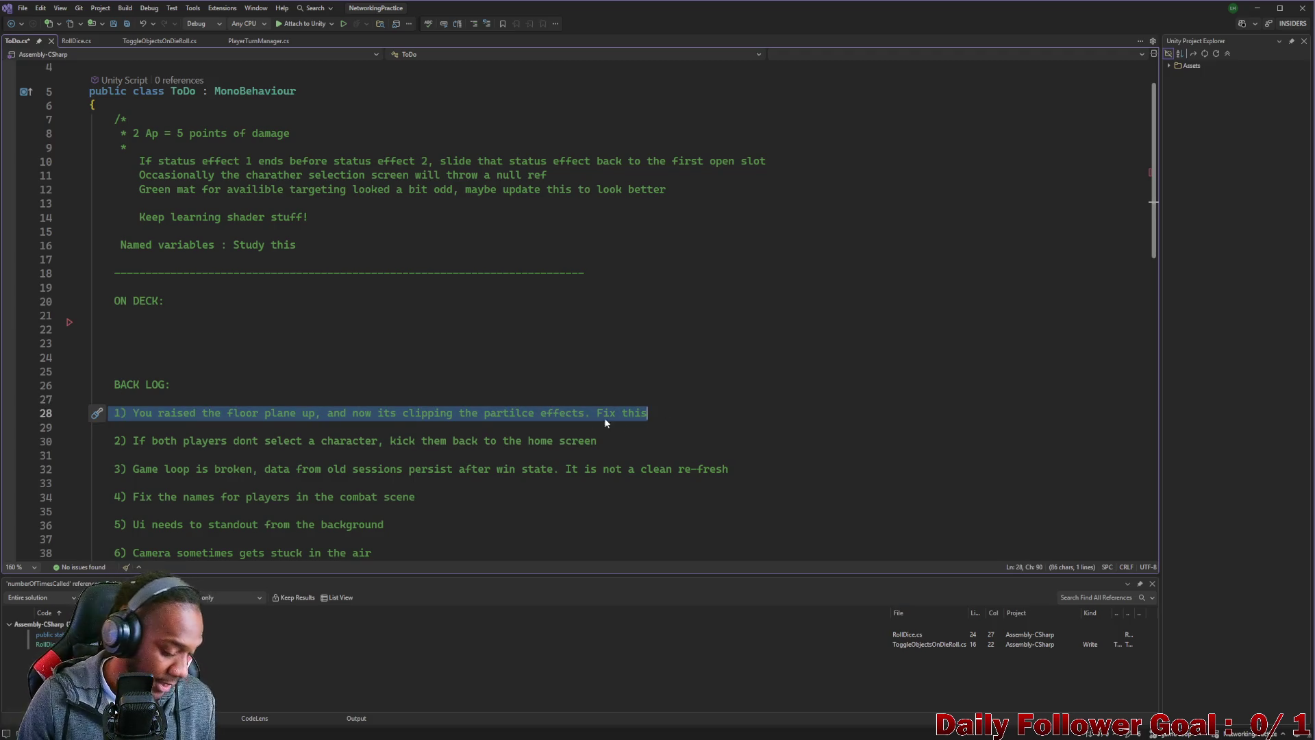
key(ctrl+x)
click(146, 320)
key(ctrl+v)
key(BackSpace)
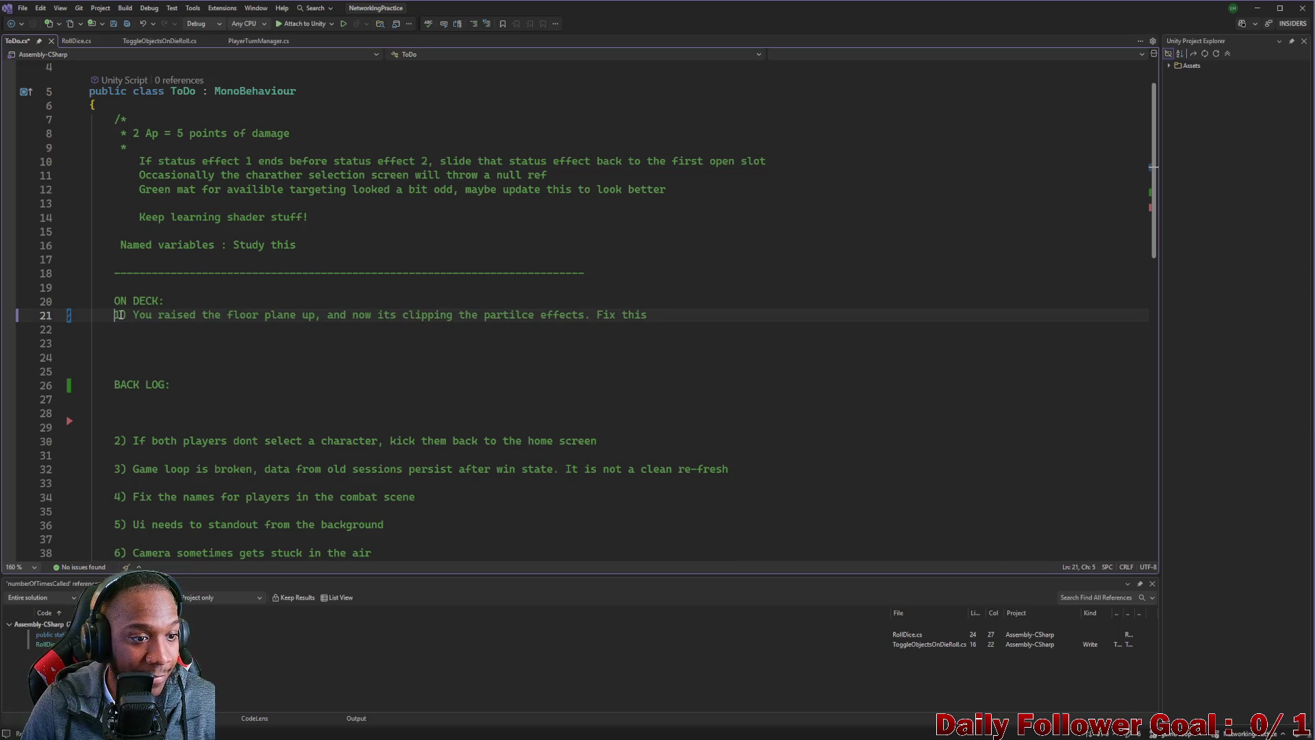
key(Return)
key(Return)
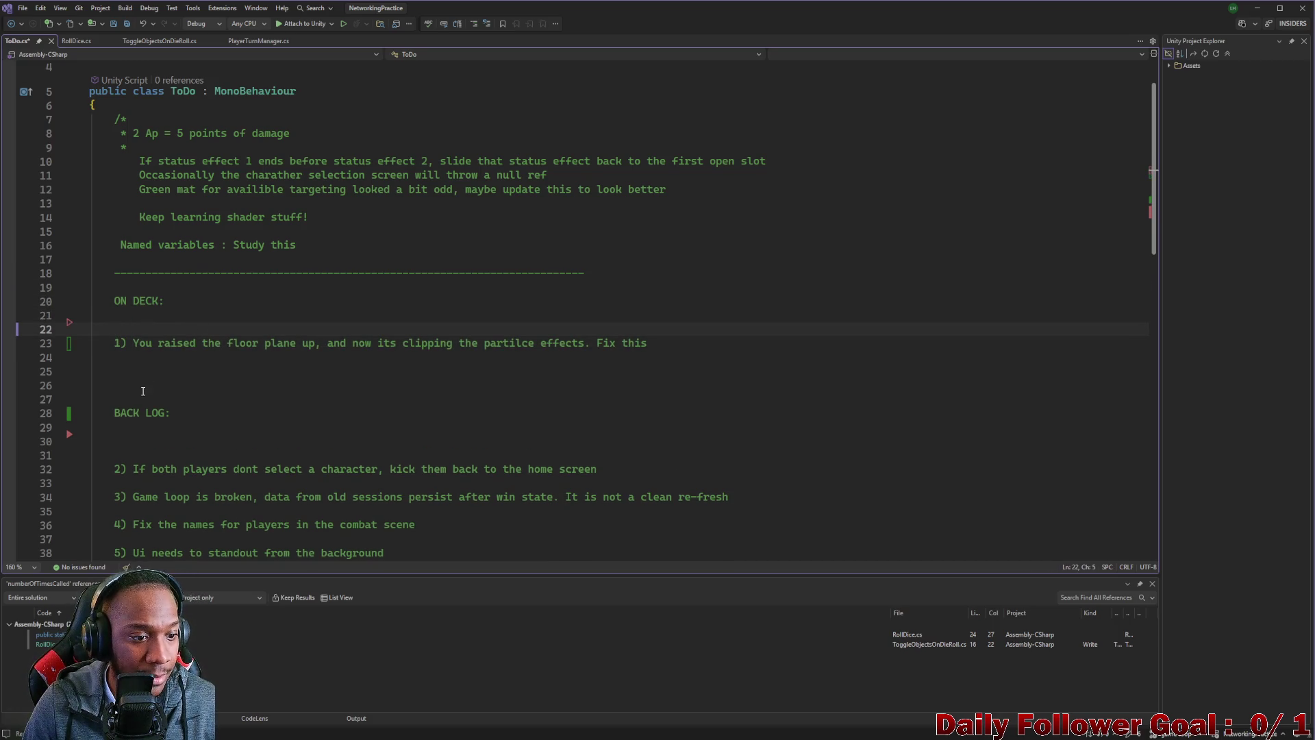
key(BackSpace)
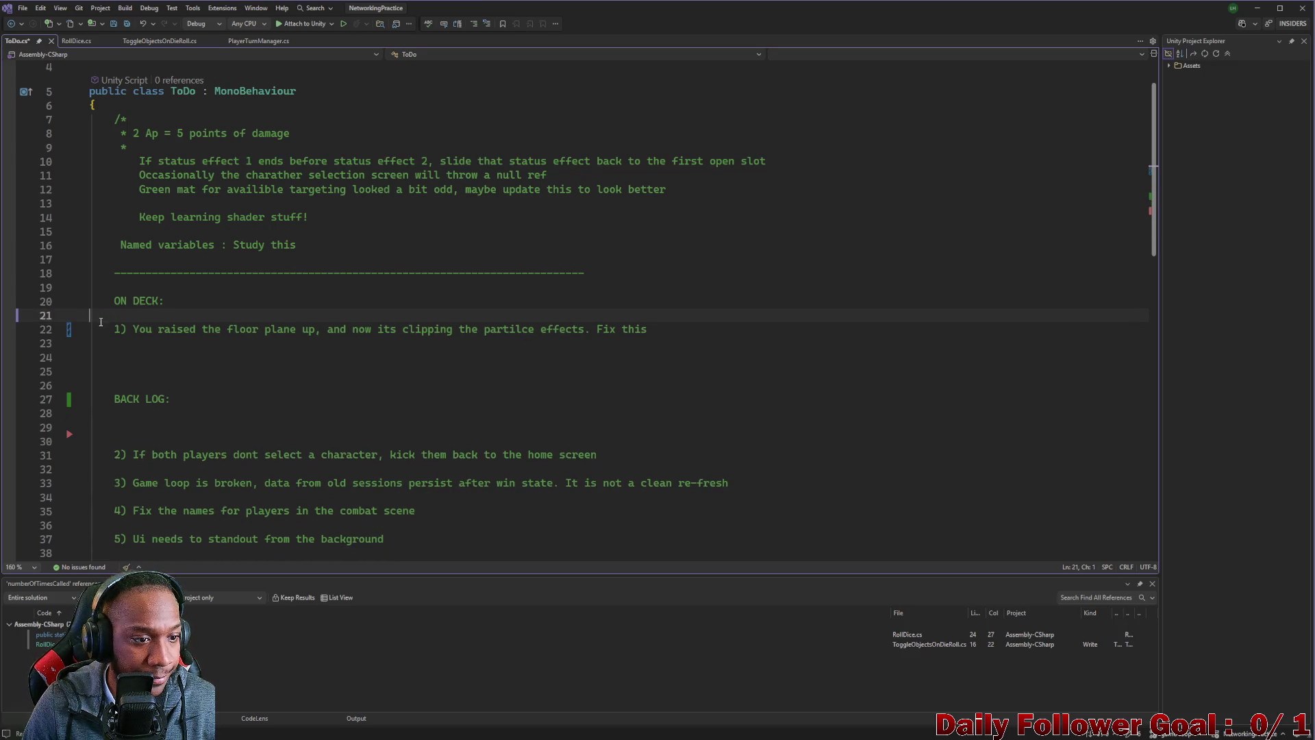
scroll(135, 417, down, 2)
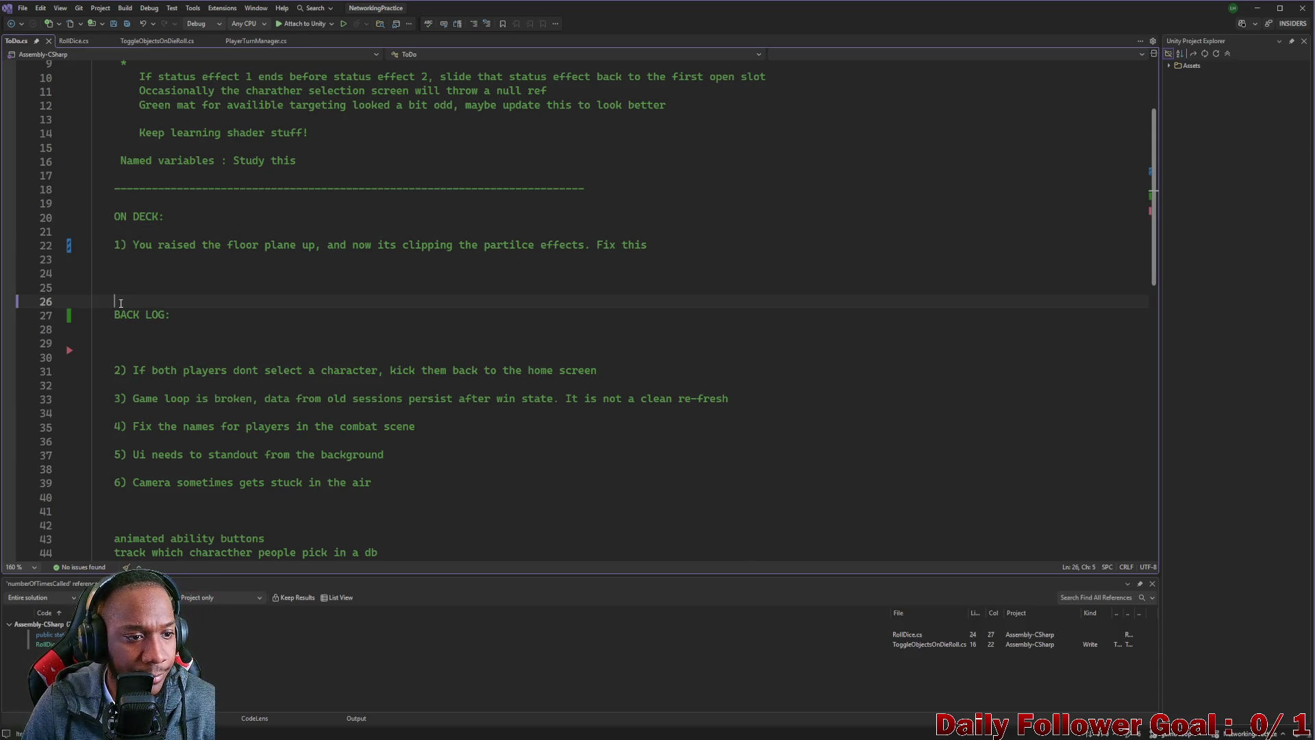
key(Return)
key(Return)
key(Return)
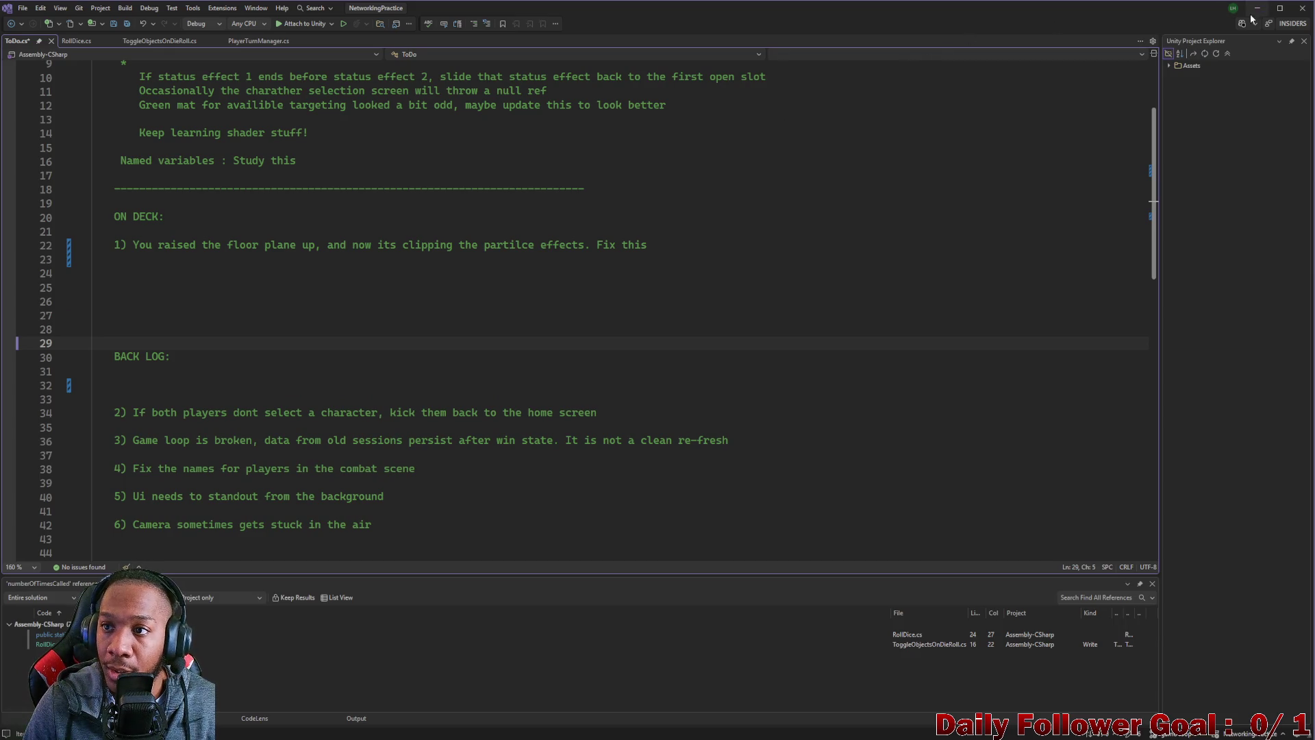
click(1257, 10)
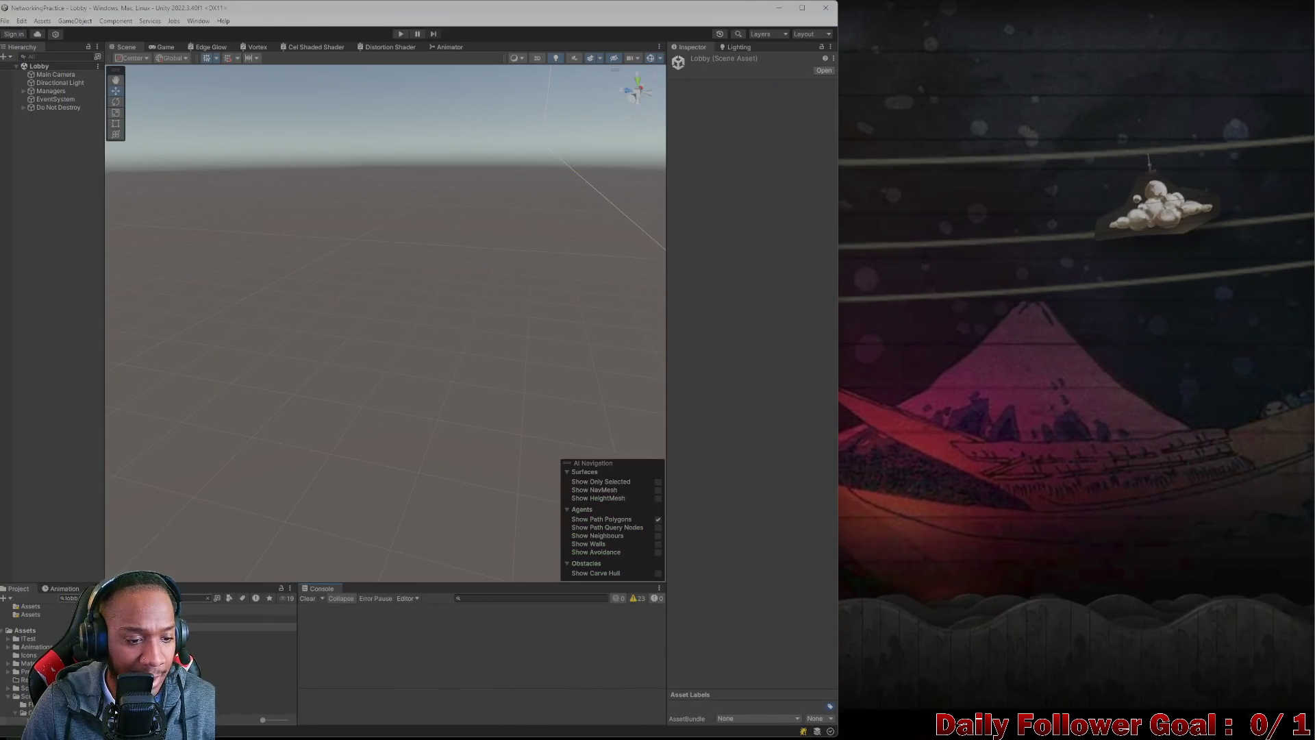
- Search the project for 'com' and open CombatScene
text(com)
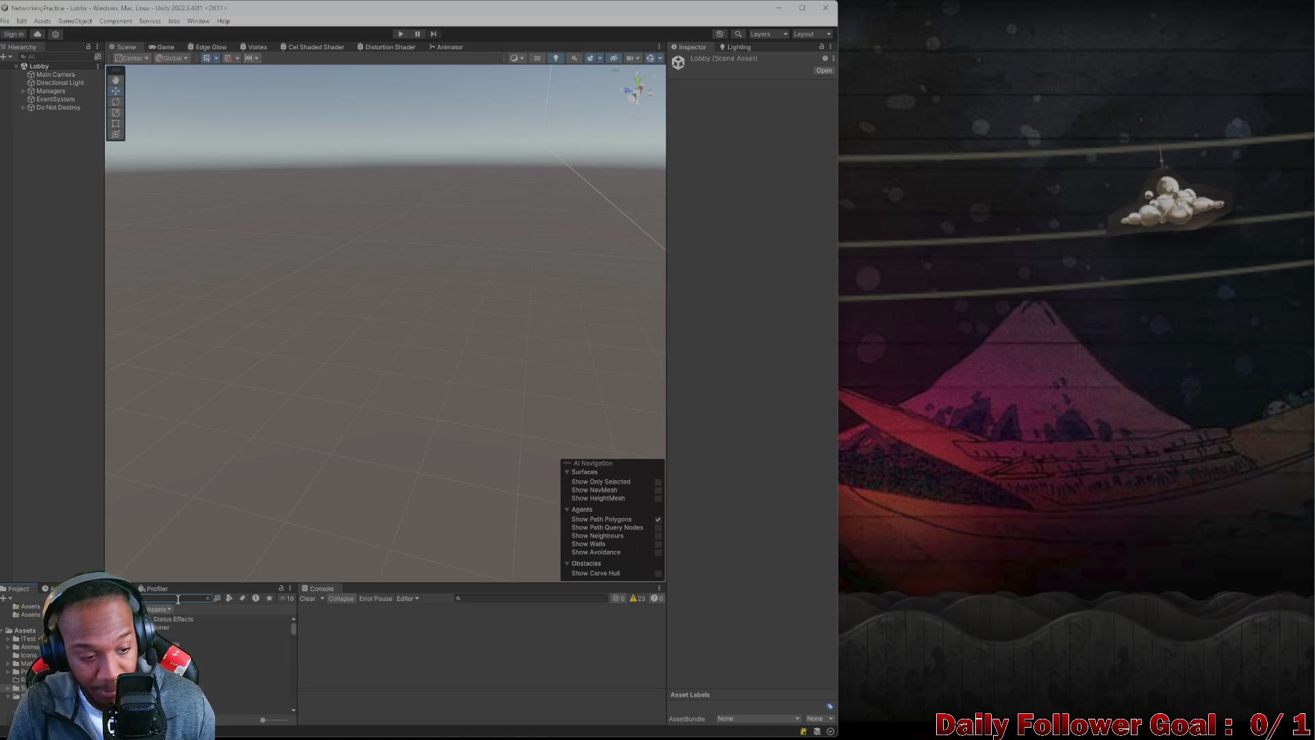
double_click(199, 626)
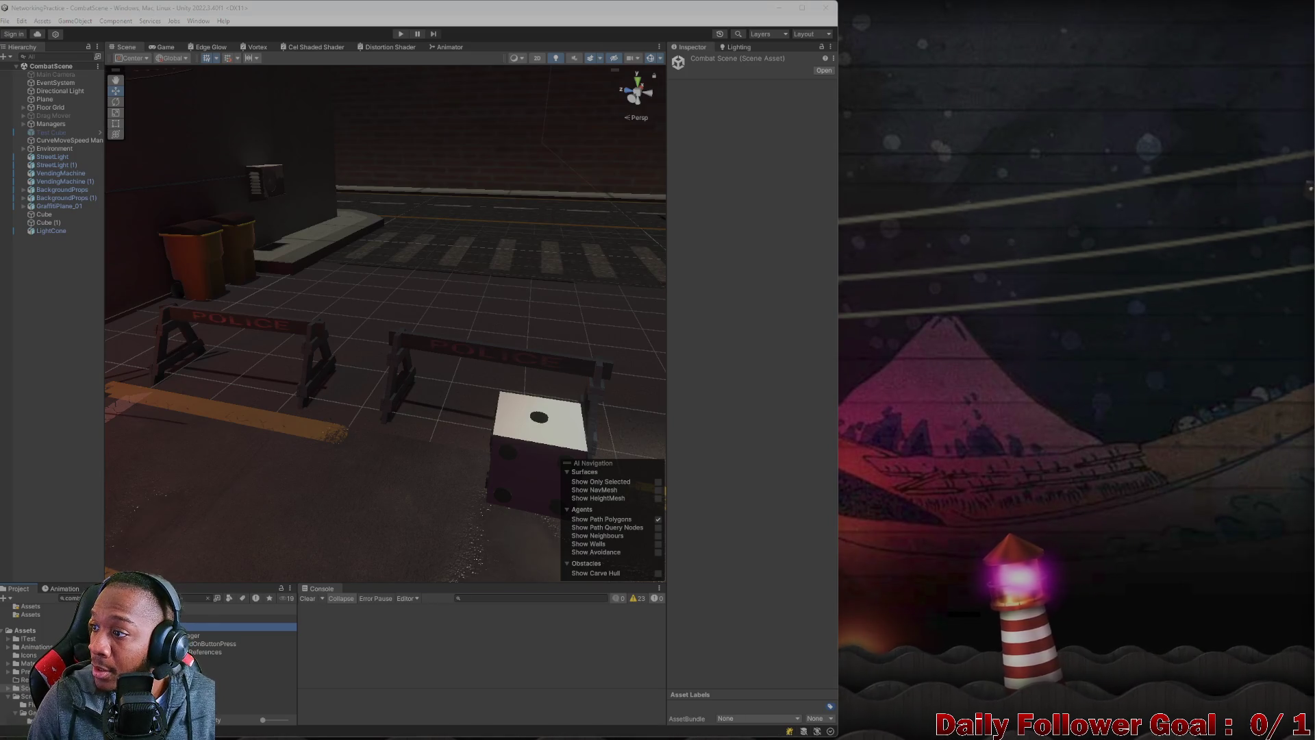
scroll(437, 319, up, 8)
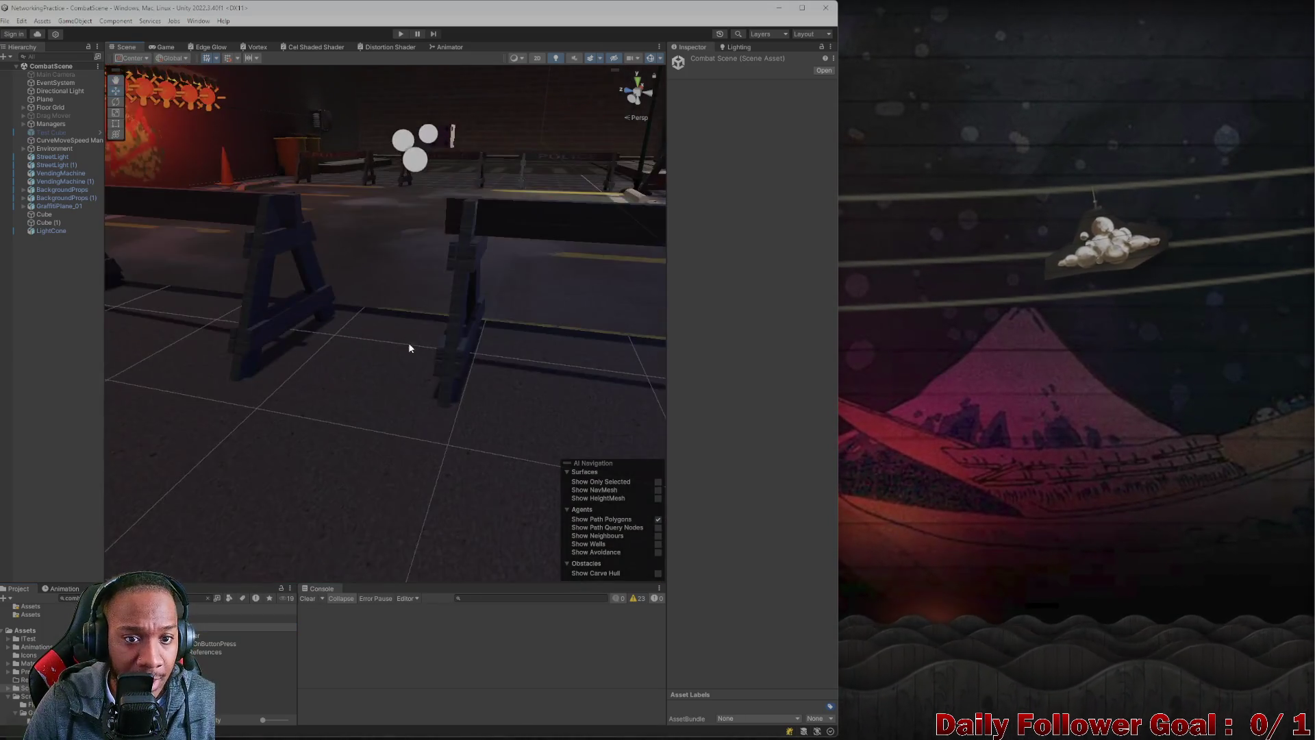
scroll(409, 344, up, 5)
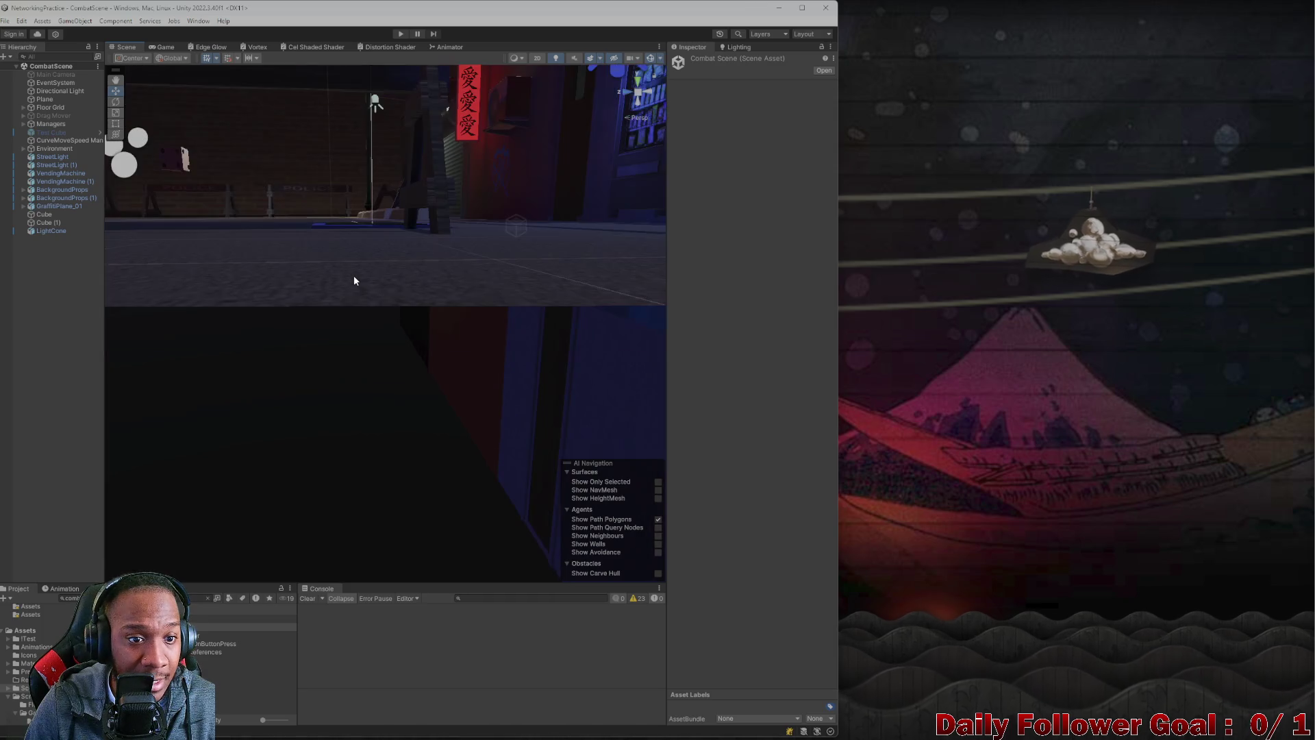
scroll(343, 260, down, 6)
scroll(355, 347, up, 3)
scroll(355, 346, down, 10)
scroll(394, 340, up, 2)
- Expand Floor Grid in the Hierarchy and select its Grid Point Reference child
click(385, 340)
scroll(387, 342, up, 4)
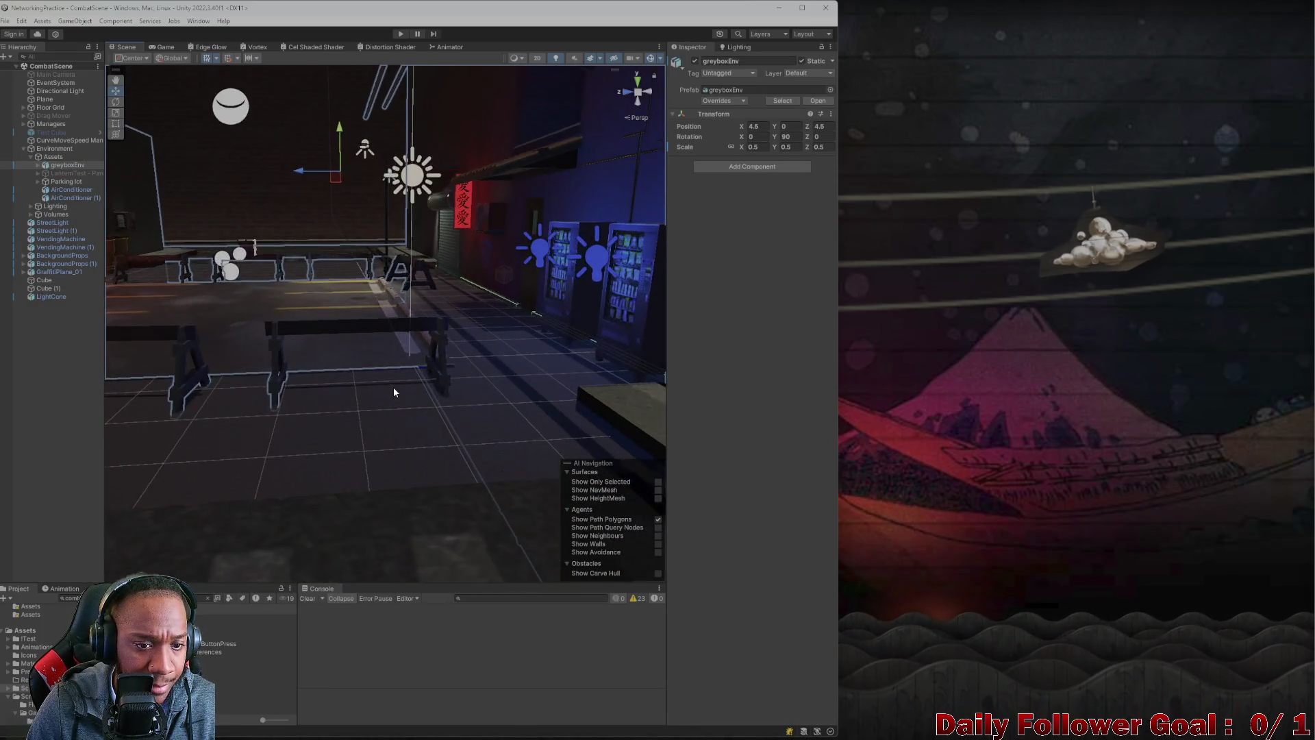
scroll(394, 392, down, 2)
click(23, 108)
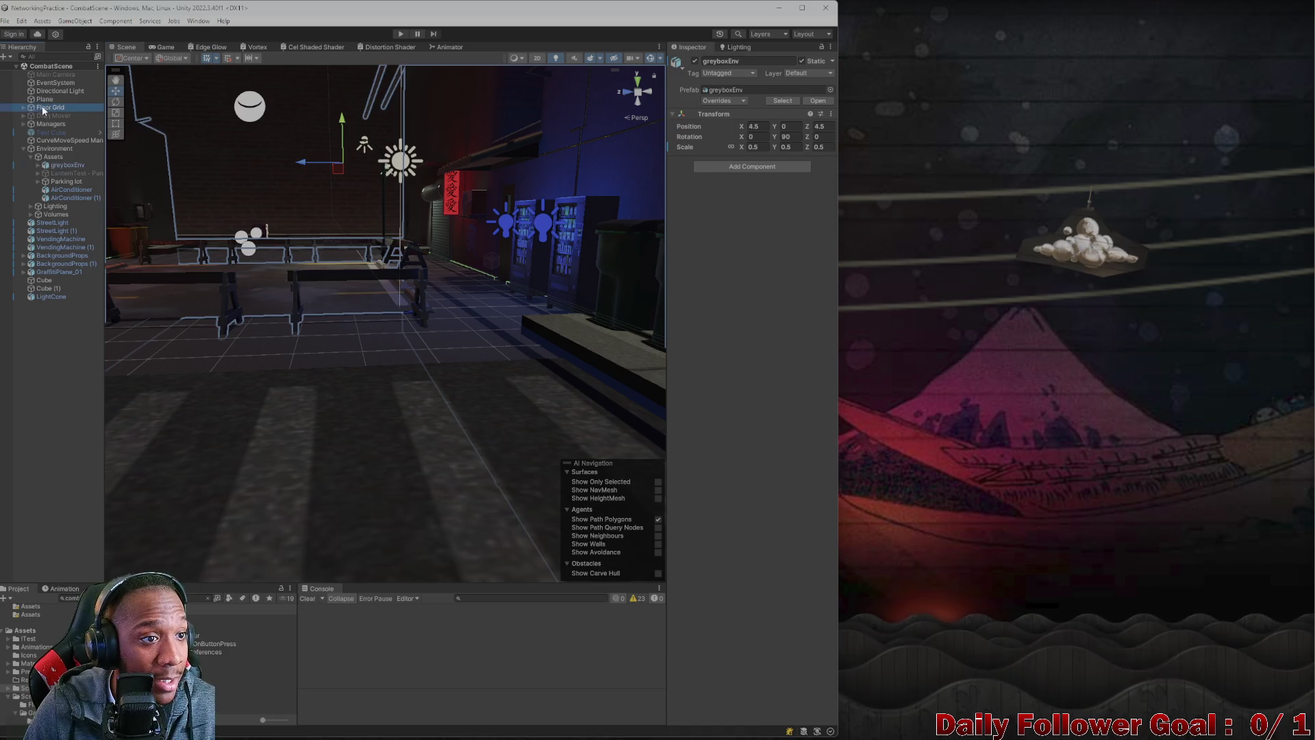
click(50, 107)
click(68, 115)
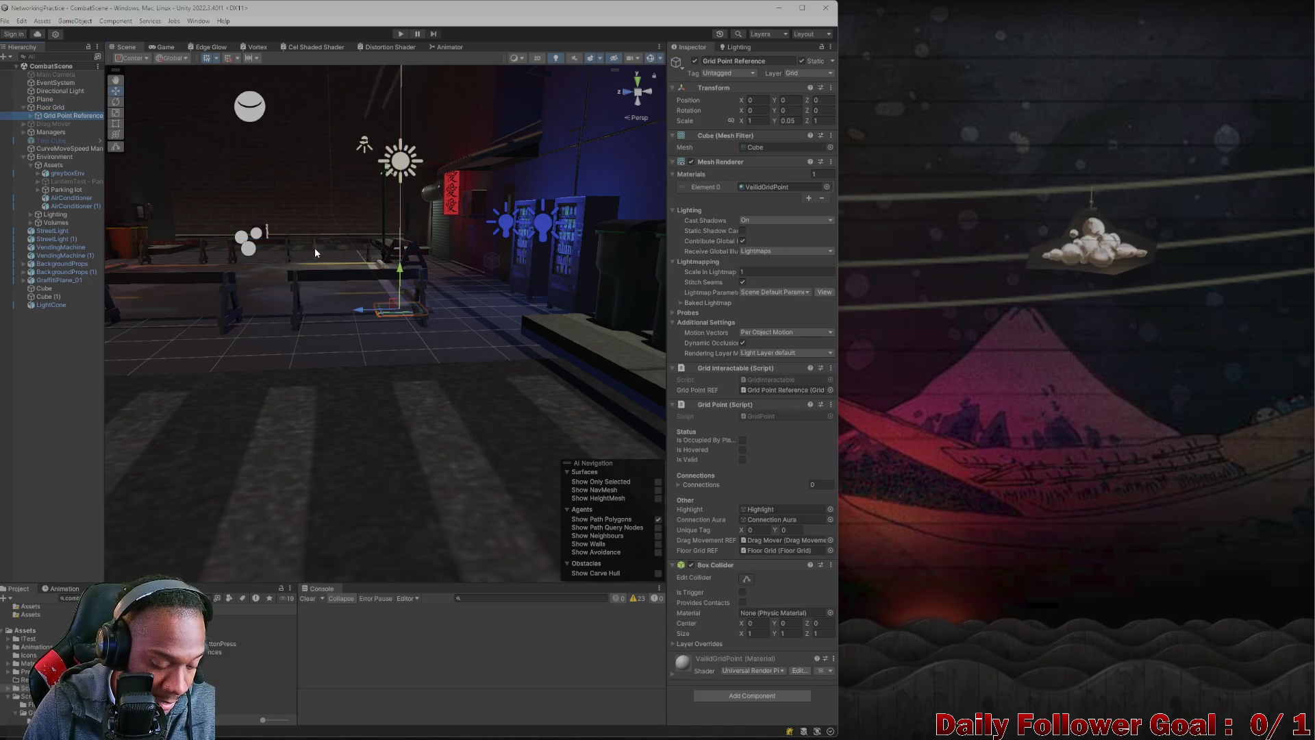
- Frame the Grid Point Reference tile and drag it up to Y 0.211 above the ground
key(f)
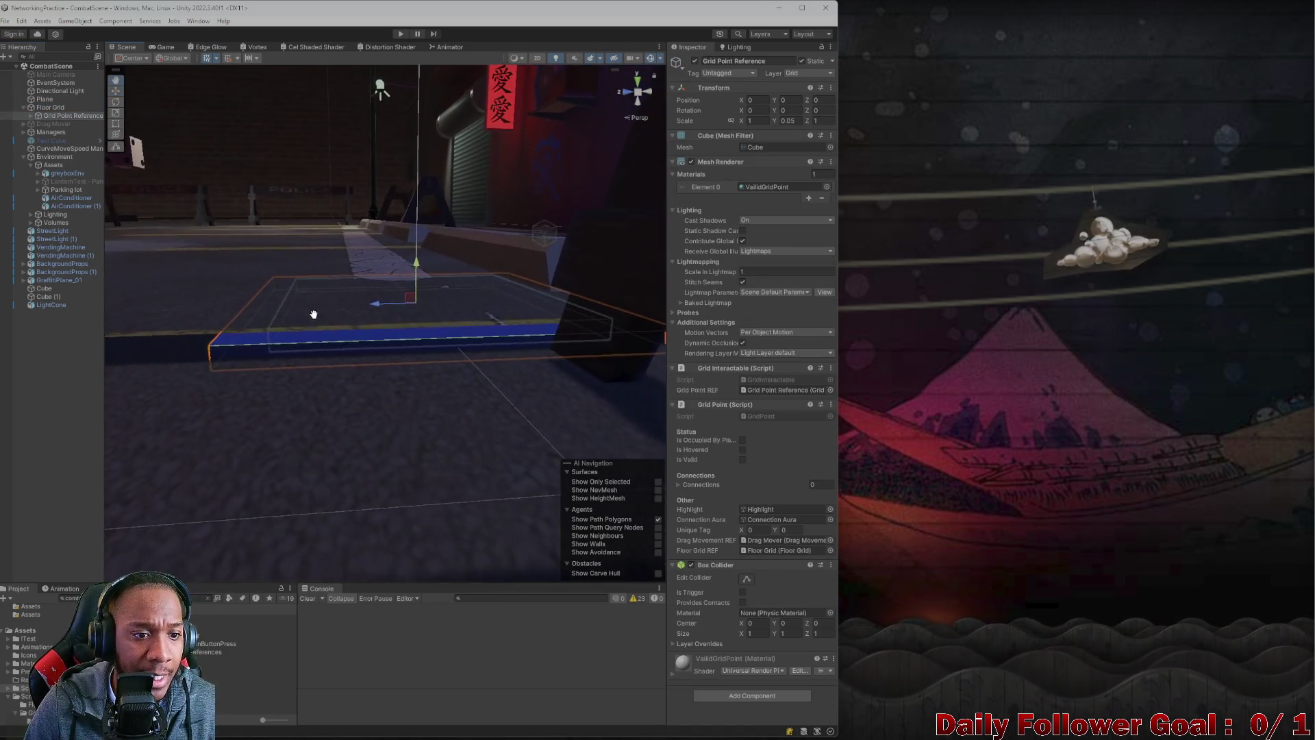
mouse_move(314, 314)
mouse_down()
mouse_move(314, 364)
mouse_move(344, 341)
mouse_move(346, 311)
mouse_up()
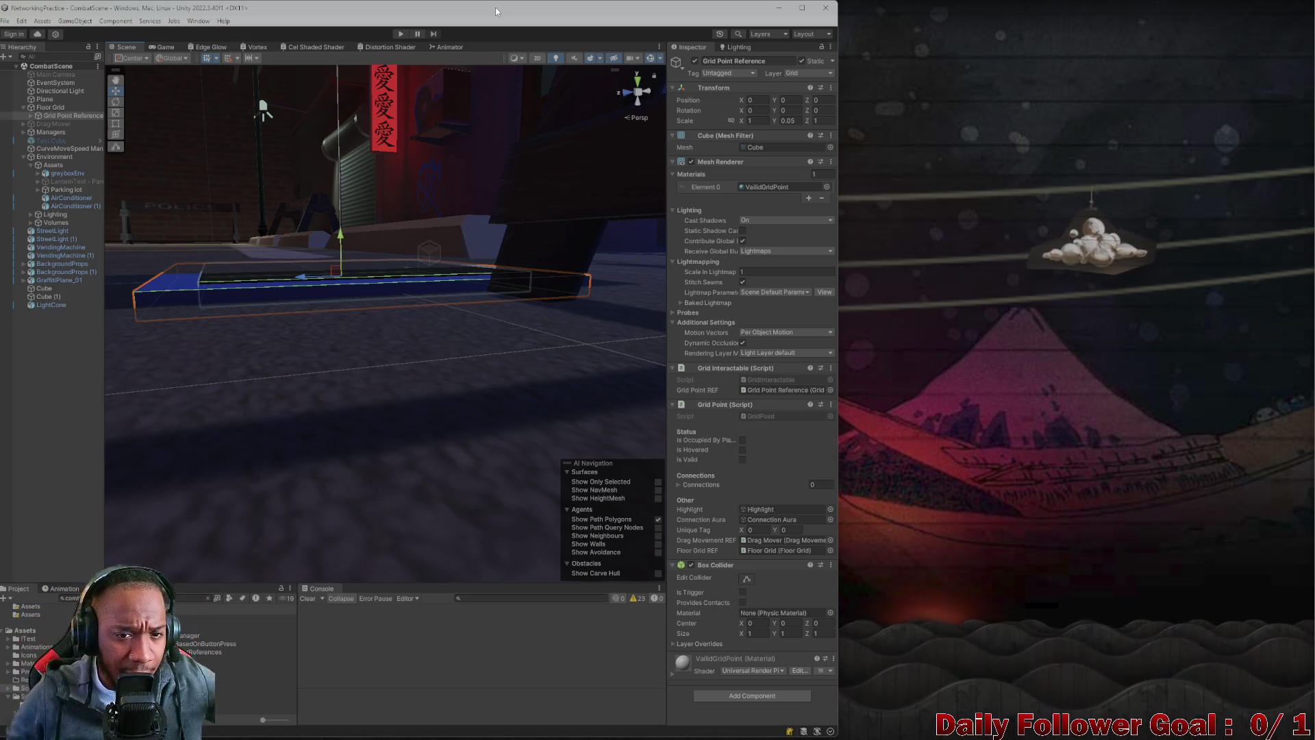
mouse_move(495, 7)
mouse_down()
mouse_move(517, 21)
mouse_move(540, 2)
mouse_move(543, 29)
mouse_move(825, 25)
mouse_up()
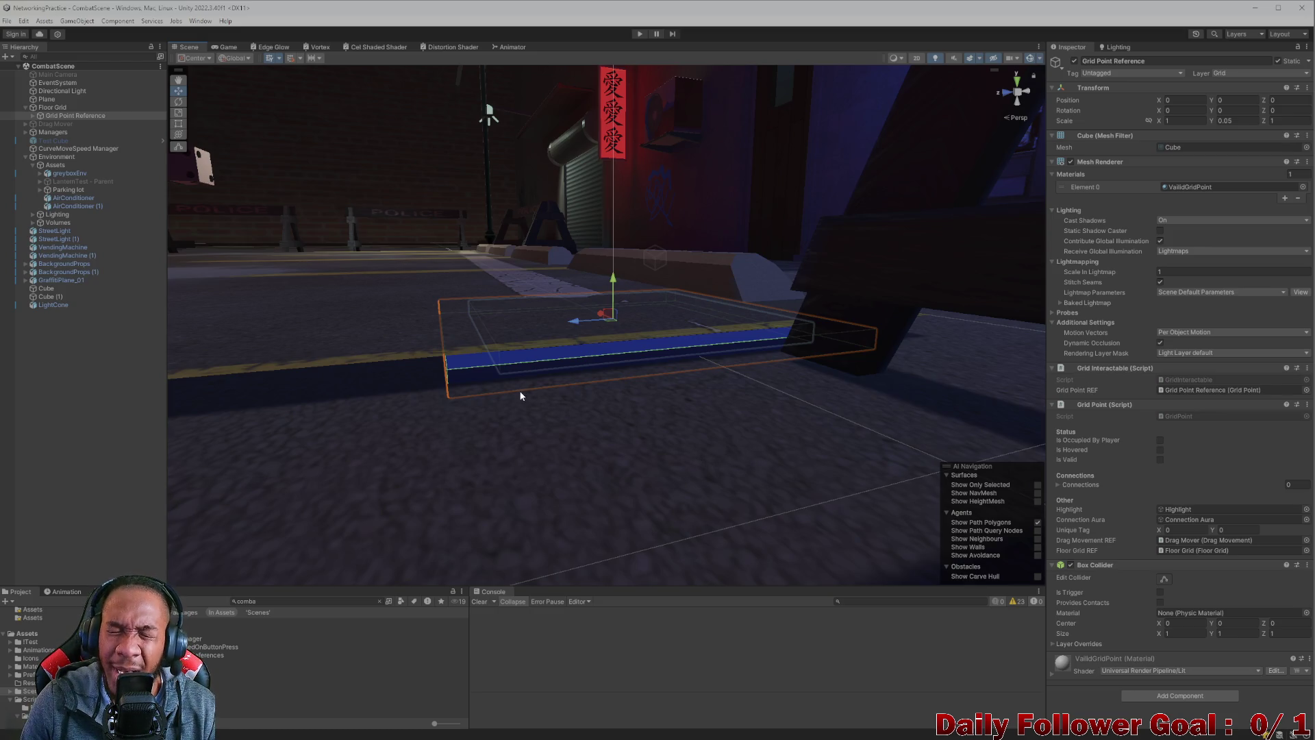
mouse_move(433, 214)
mouse_down()
mouse_move(469, 293)
mouse_move(449, 293)
mouse_move(528, 391)
mouse_move(533, 418)
mouse_up()
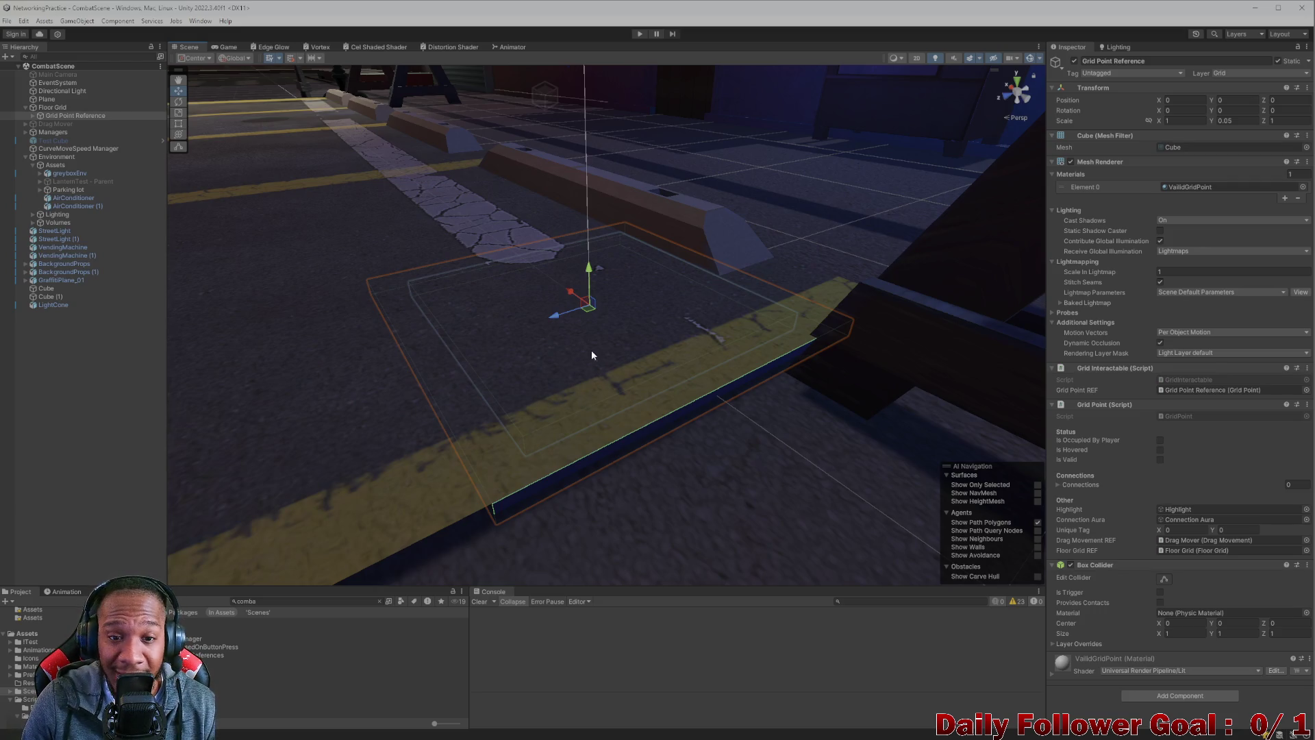
mouse_move(590, 274)
mouse_down()
mouse_move(567, 272)
mouse_move(578, 305)
mouse_move(563, 388)
mouse_up()
click(567, 431)
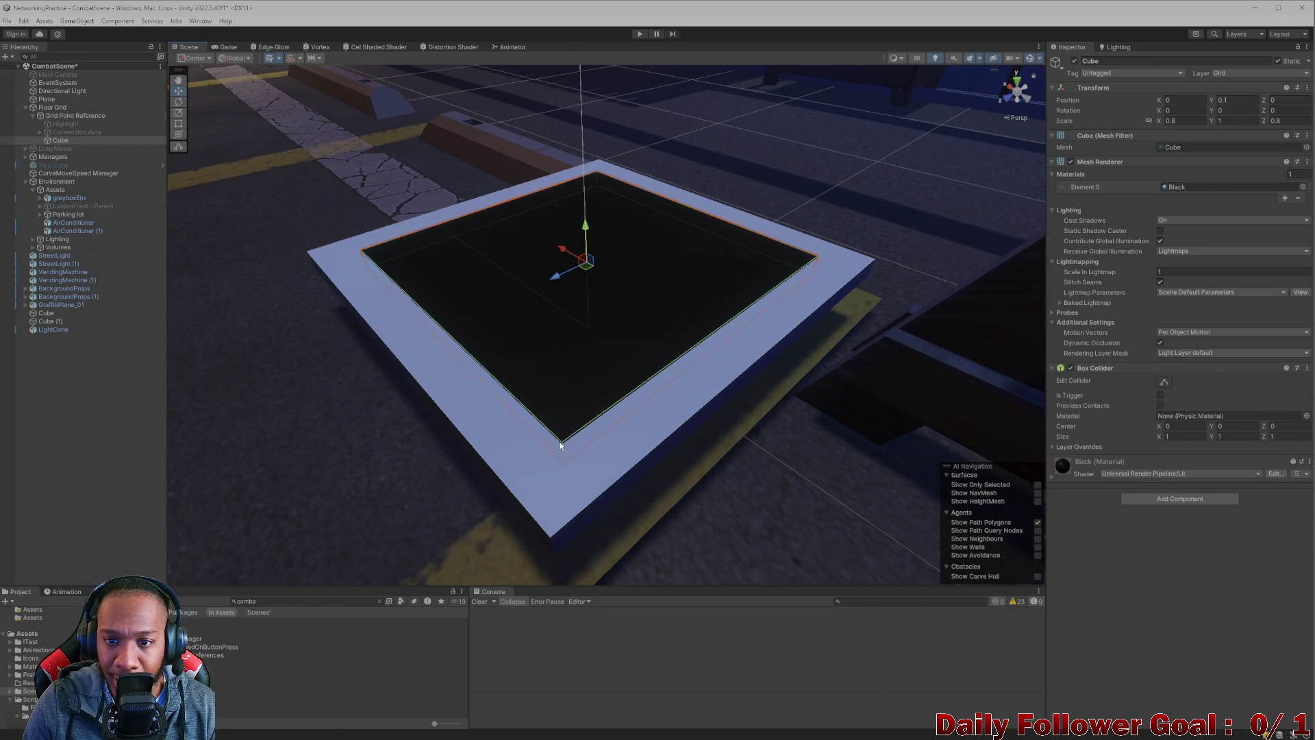
- Delete the black Cube child of Grid Point Reference, then reselect Grid Point Reference
click(511, 449)
click(515, 343)
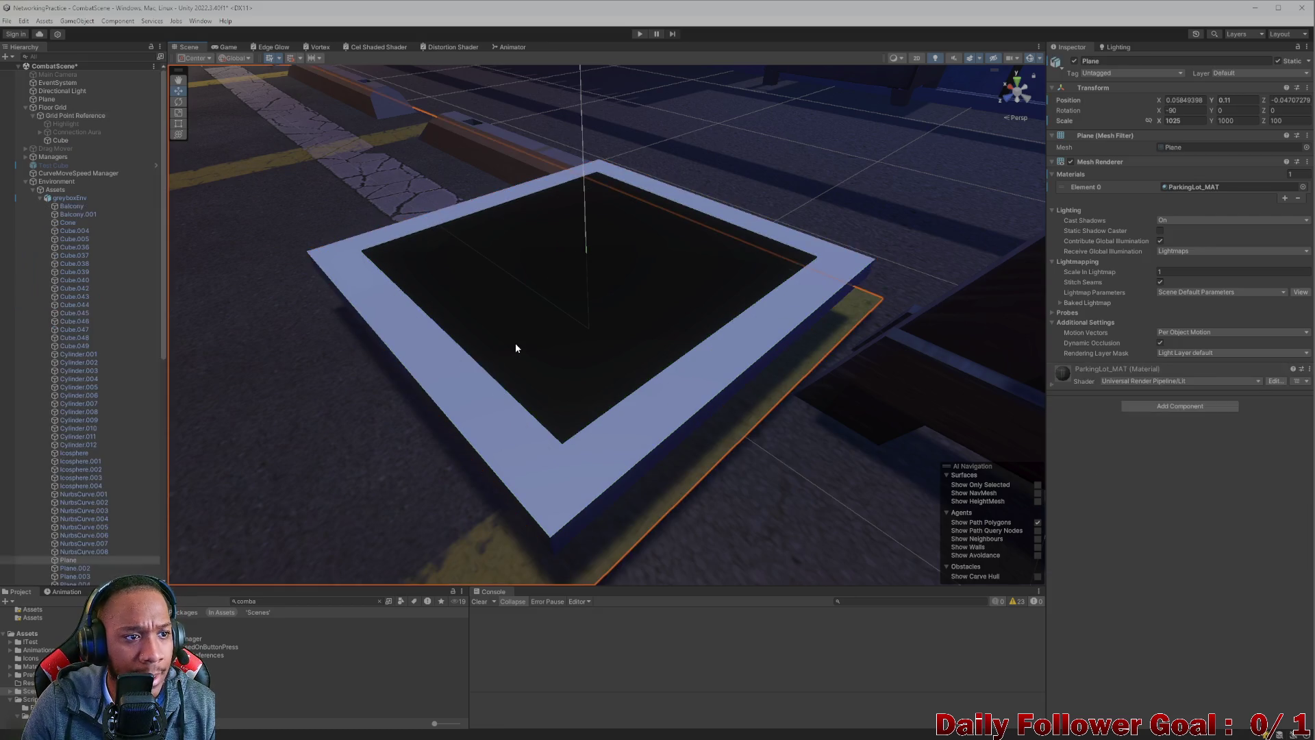
click(527, 357)
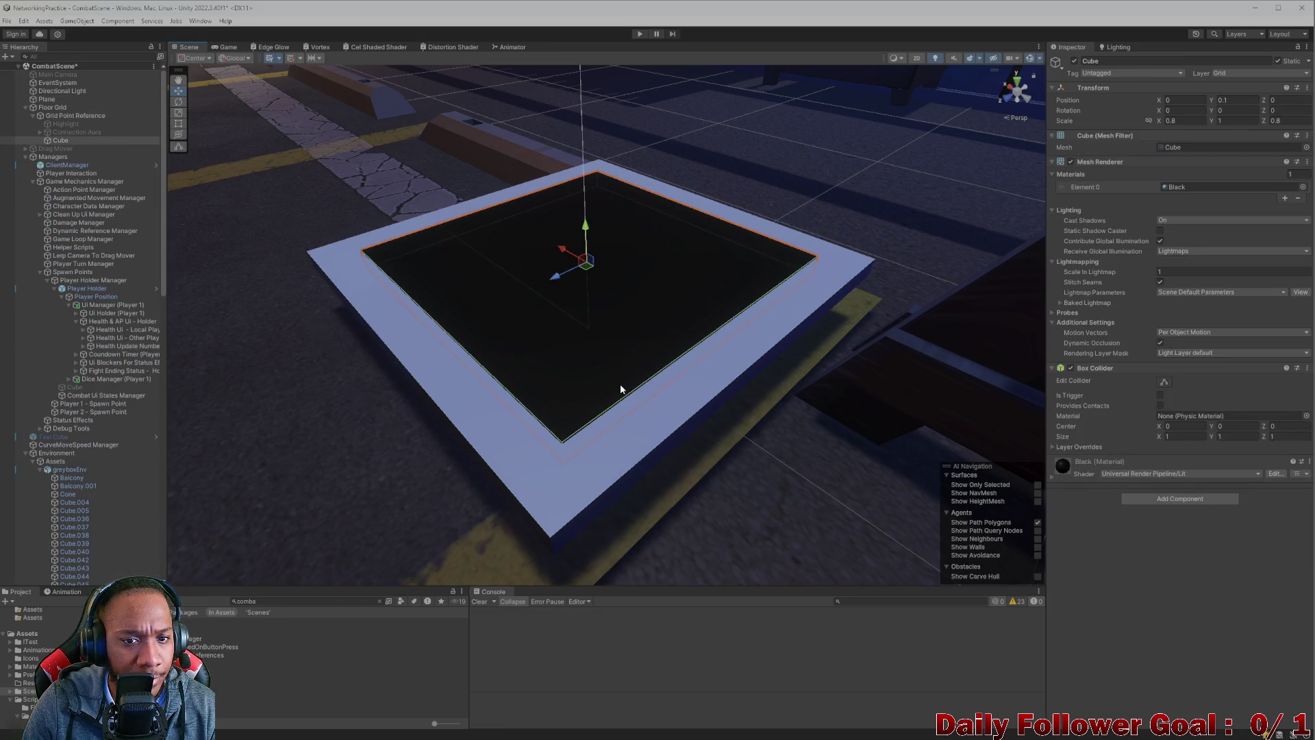
click(39, 132)
click(39, 132)
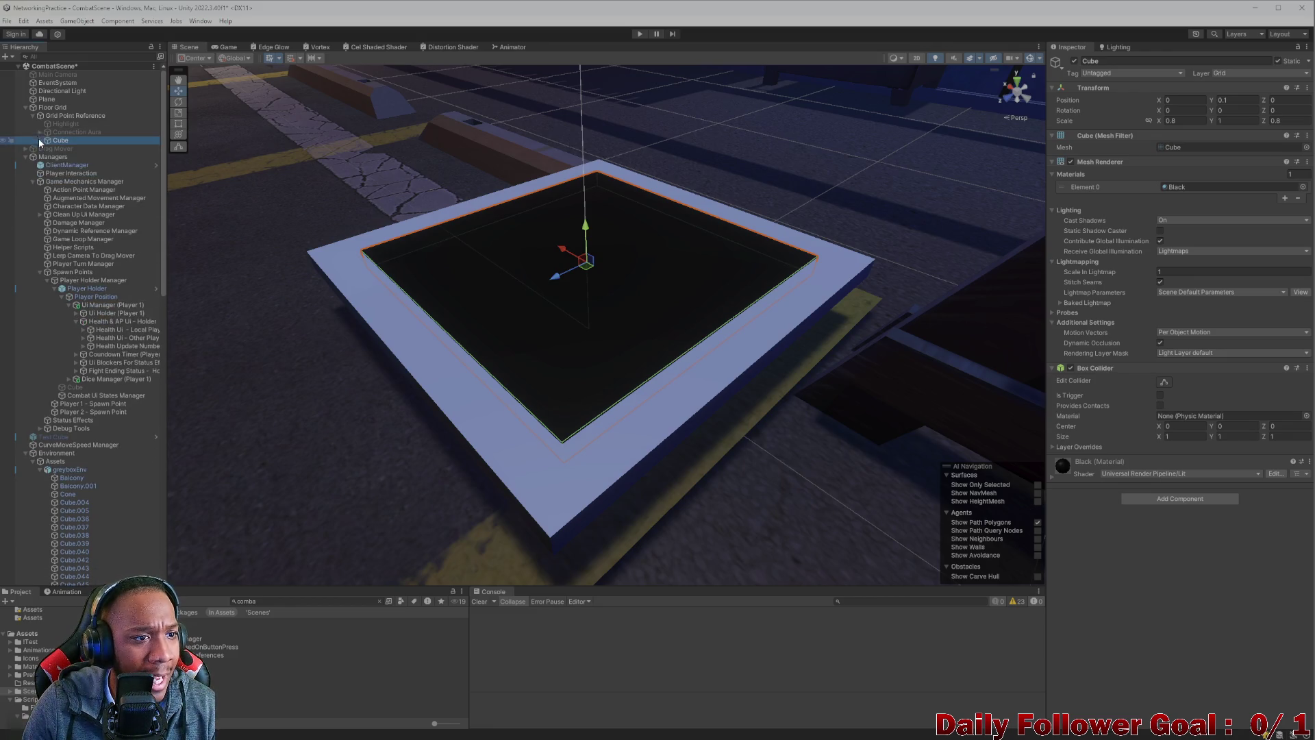
mouse_move(556, 275)
mouse_down()
mouse_move(233, 363)
mouse_move(173, 395)
mouse_move(501, 271)
mouse_up()
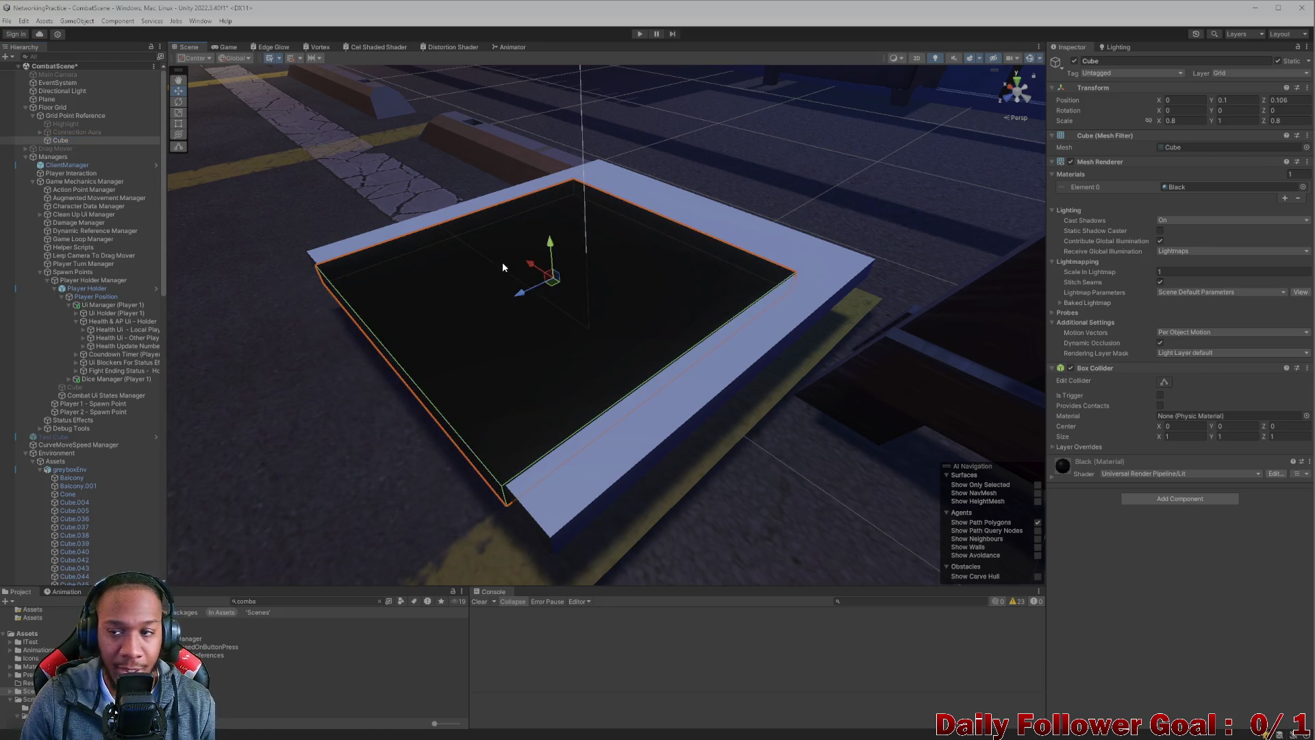
key(ctrl+z)
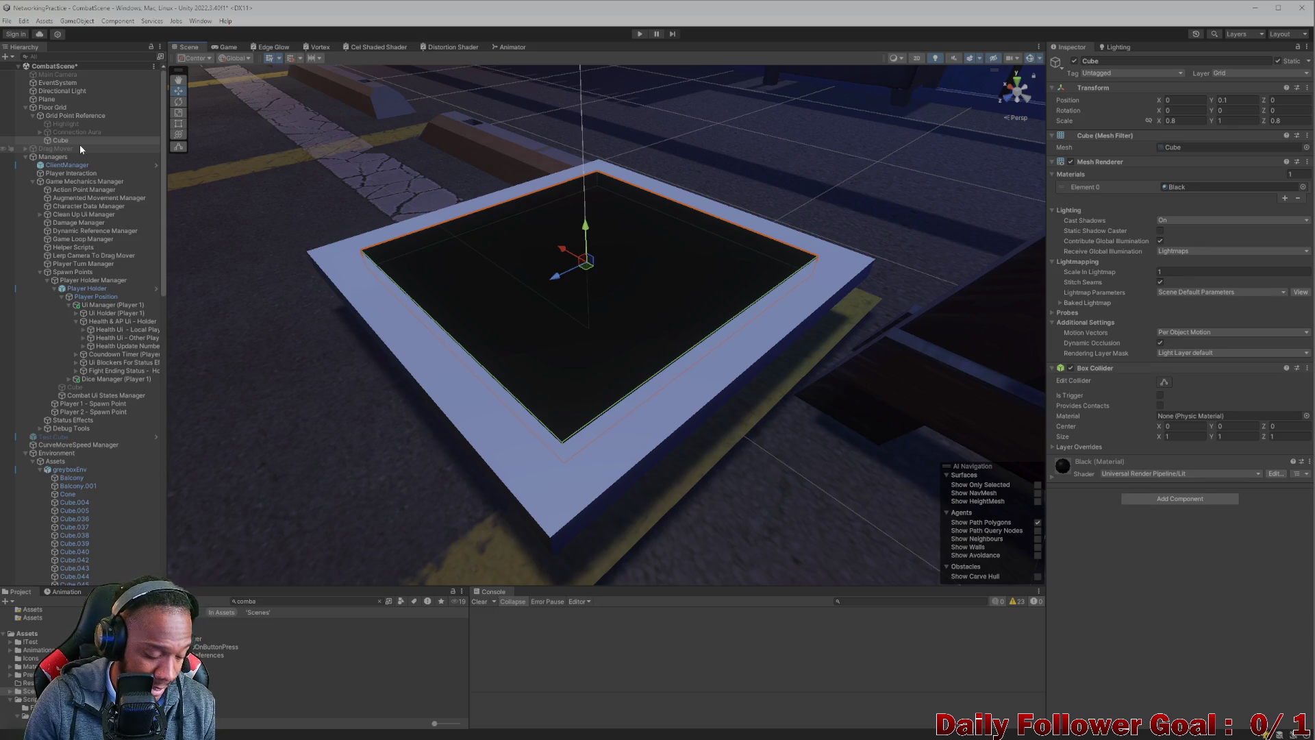
key(Delete)
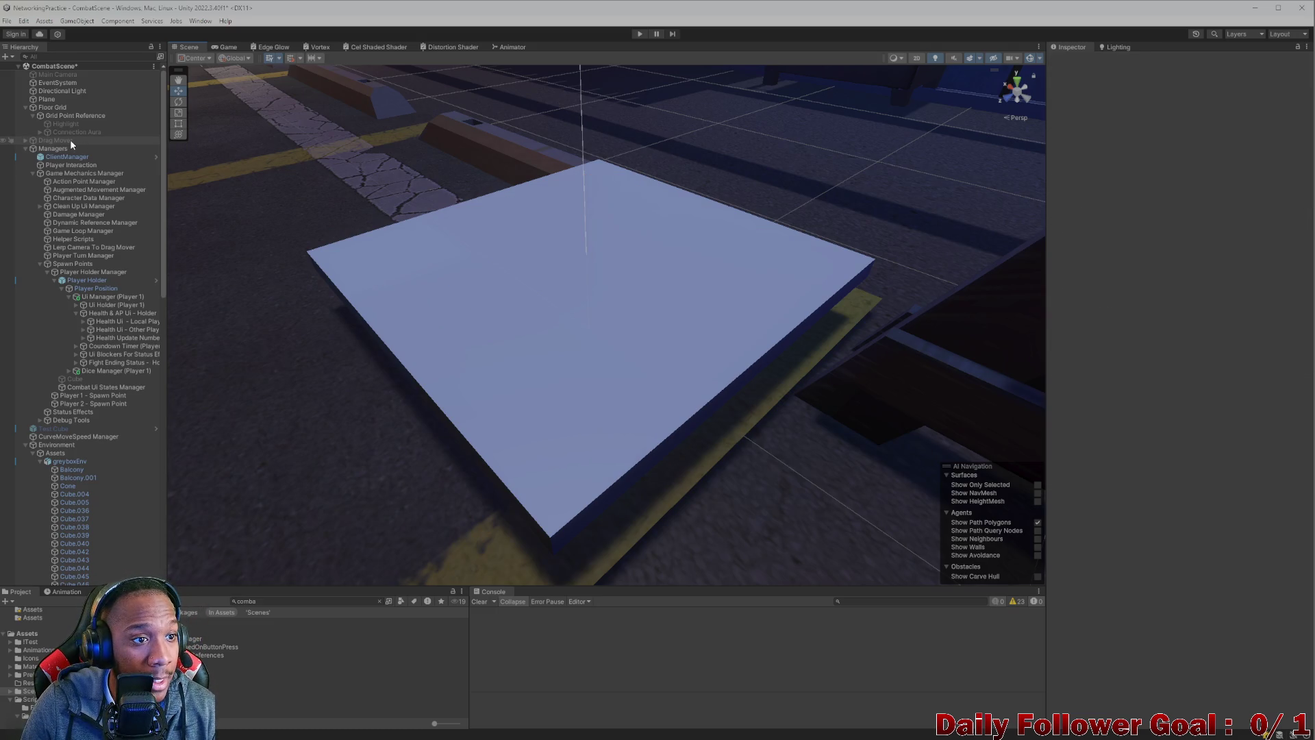
click(75, 116)
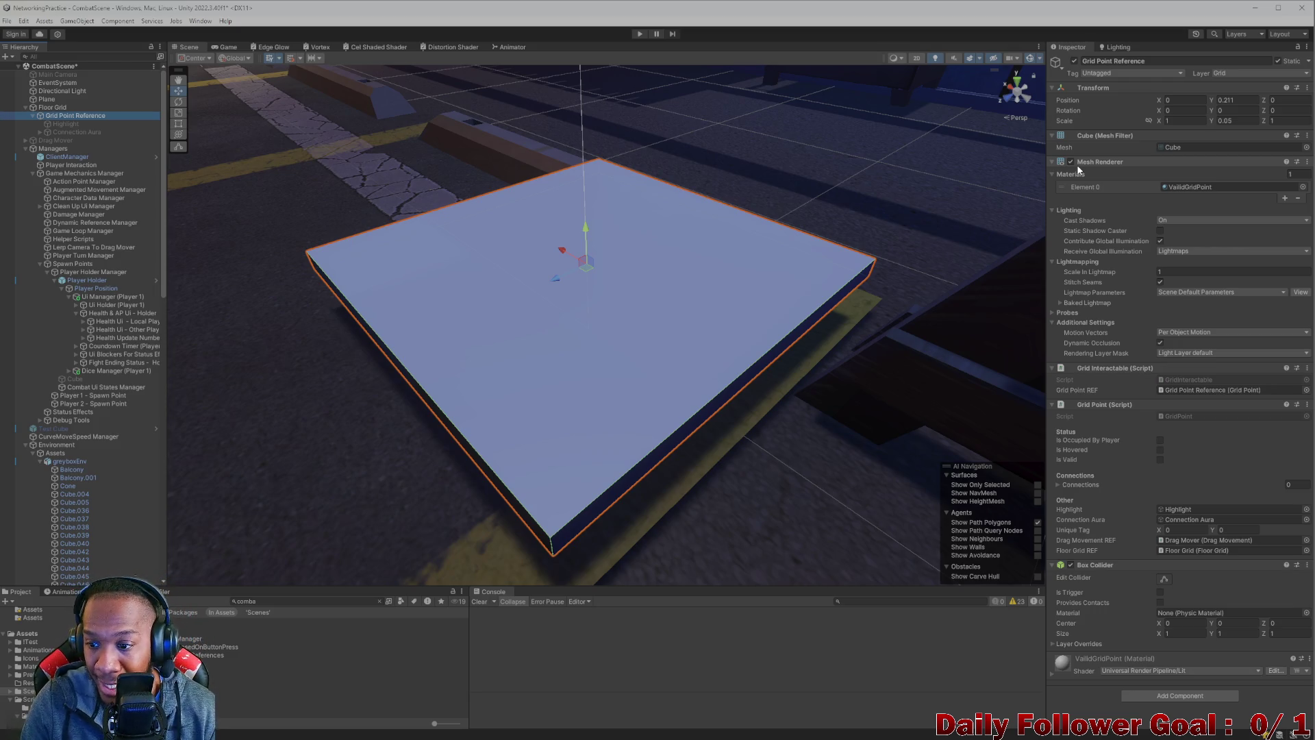
- Remove the tile's Mesh Filter and Mesh Renderer and set its Position Y back to 0
click(1307, 161)
click(1253, 189)
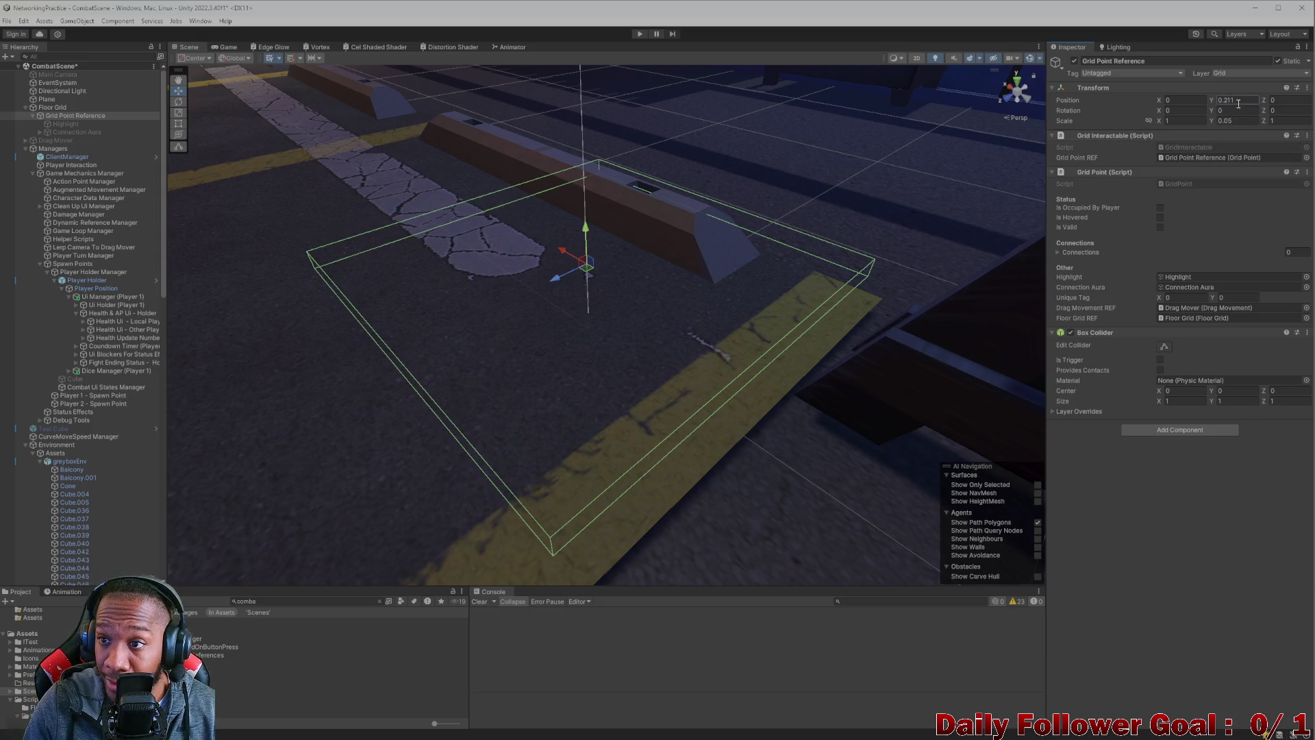
text(0)
key(Return)
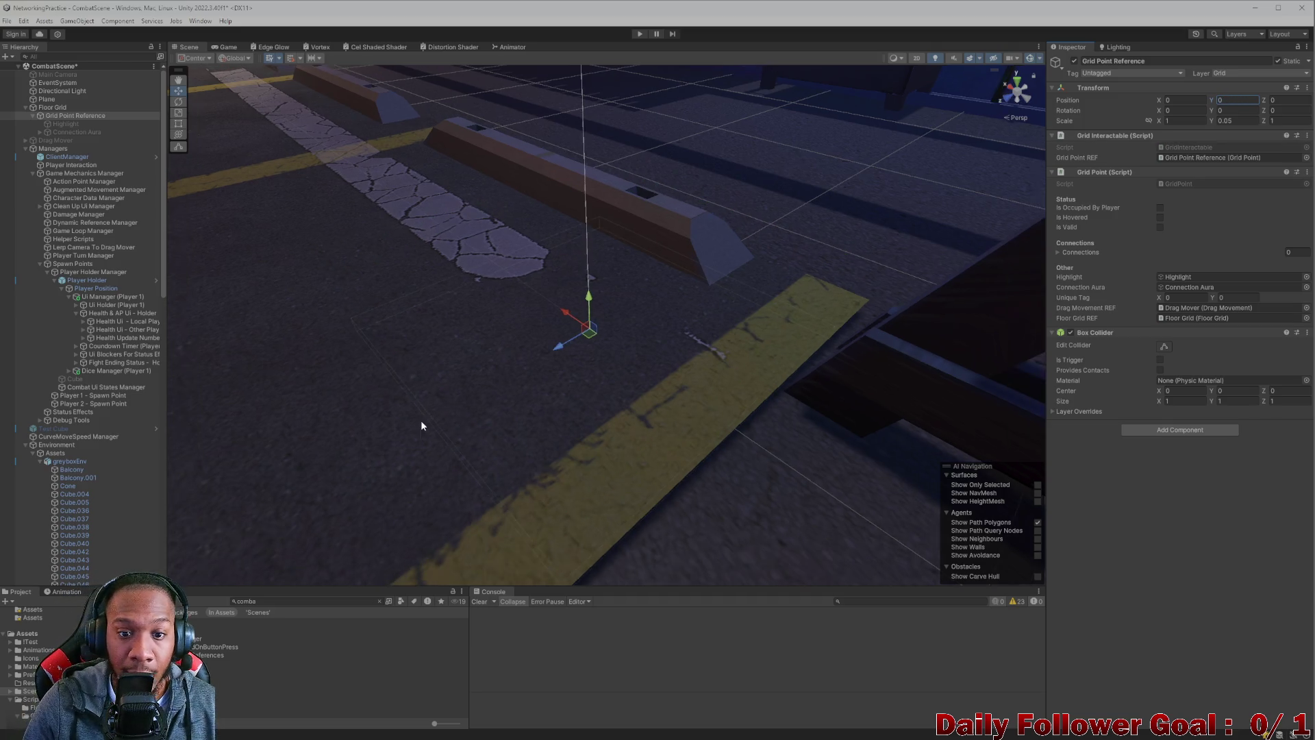
scroll(420, 420, up, 5)
click(401, 223)
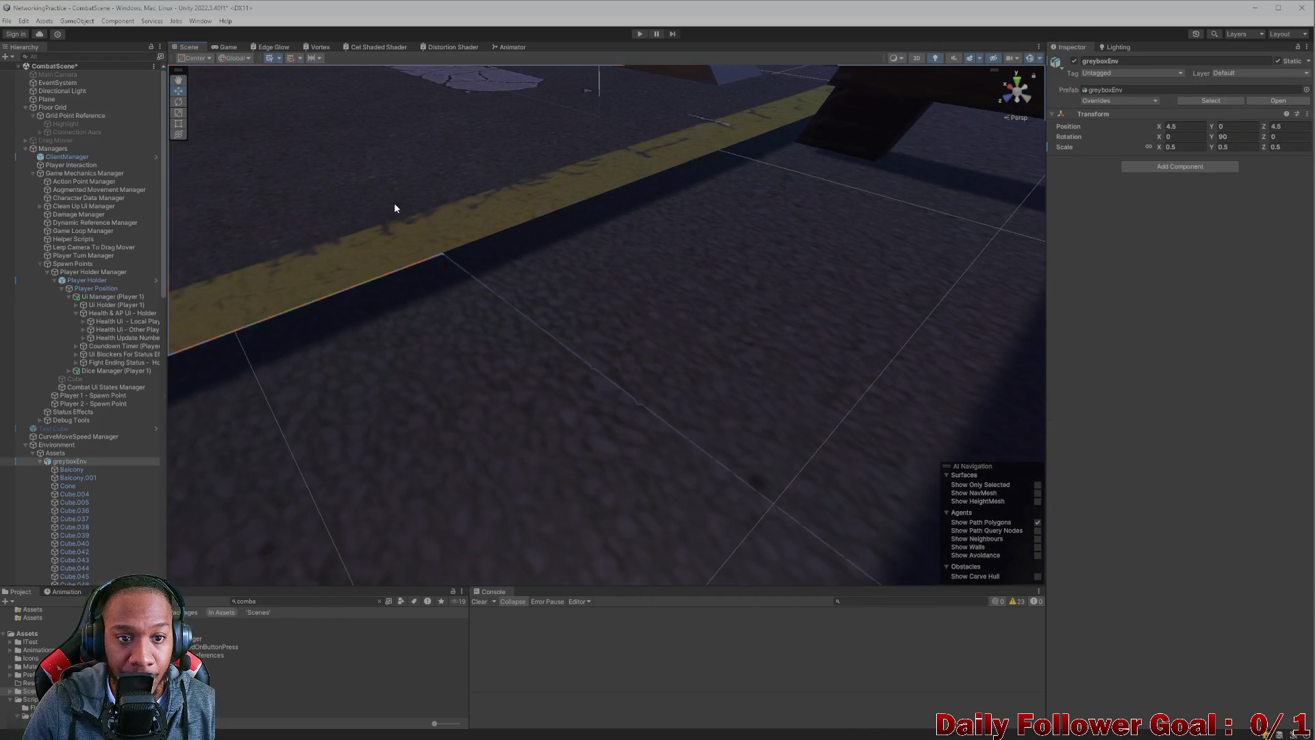
- Check the parking-lot and alley floor planes, framing the alley floor plane
click(393, 205)
scroll(426, 208, up, 5)
scroll(482, 199, down, 5)
mouse_move(468, 167)
mouse_down()
mouse_move(488, 208)
mouse_move(560, 272)
mouse_move(601, 356)
mouse_move(610, 314)
mouse_move(741, 404)
mouse_move(646, 372)
mouse_up()
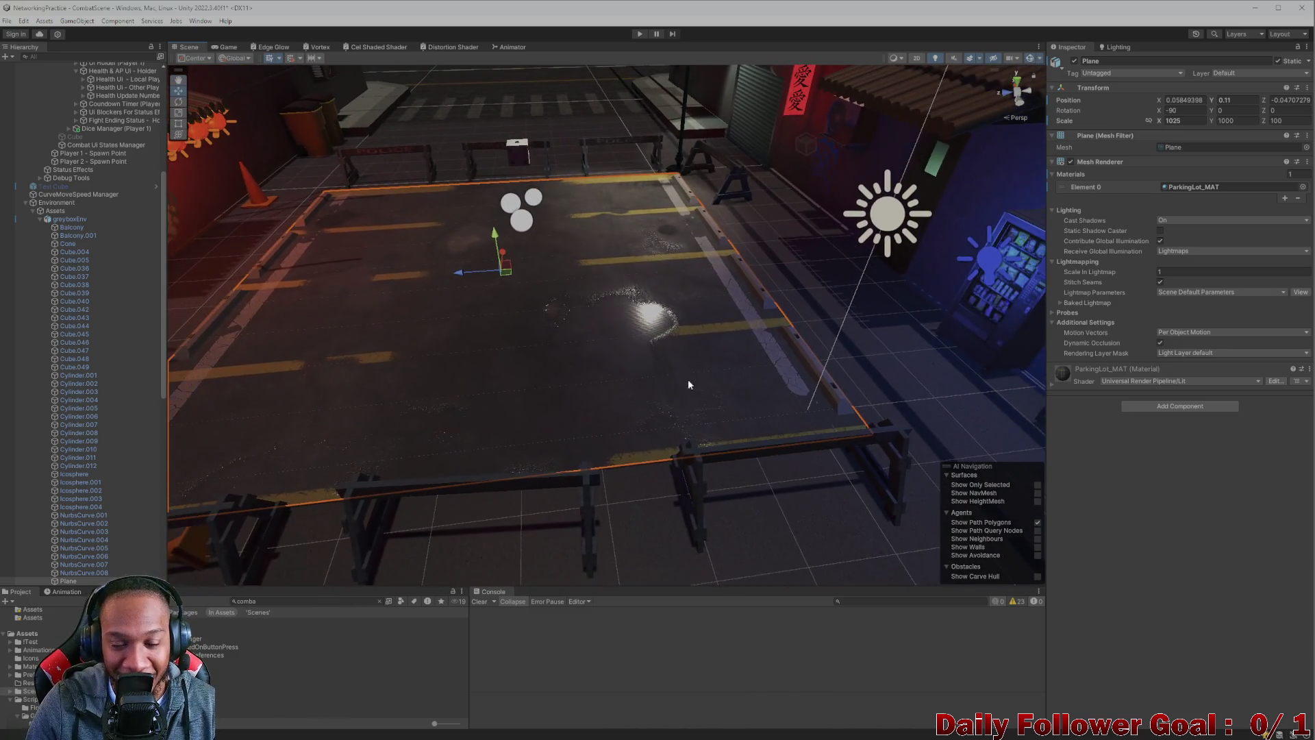
click(715, 361)
key(f)
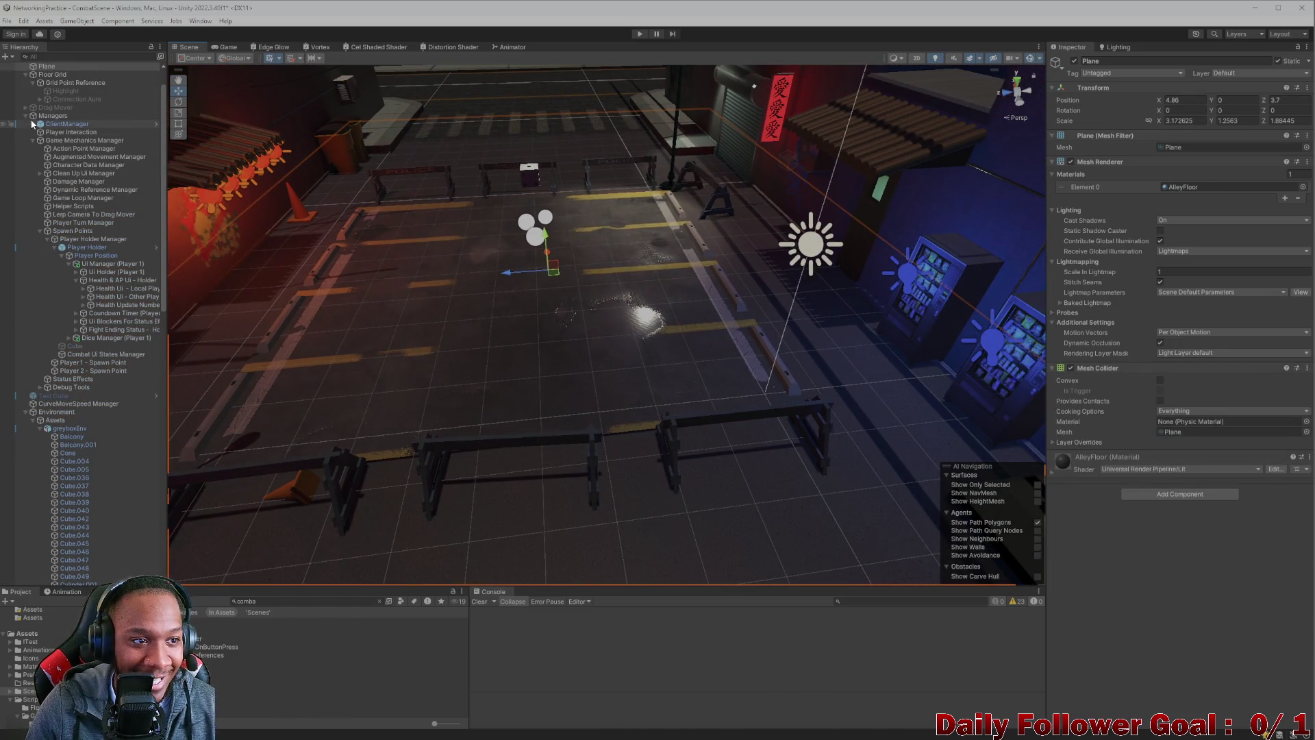
scroll(698, 407, up, 2)
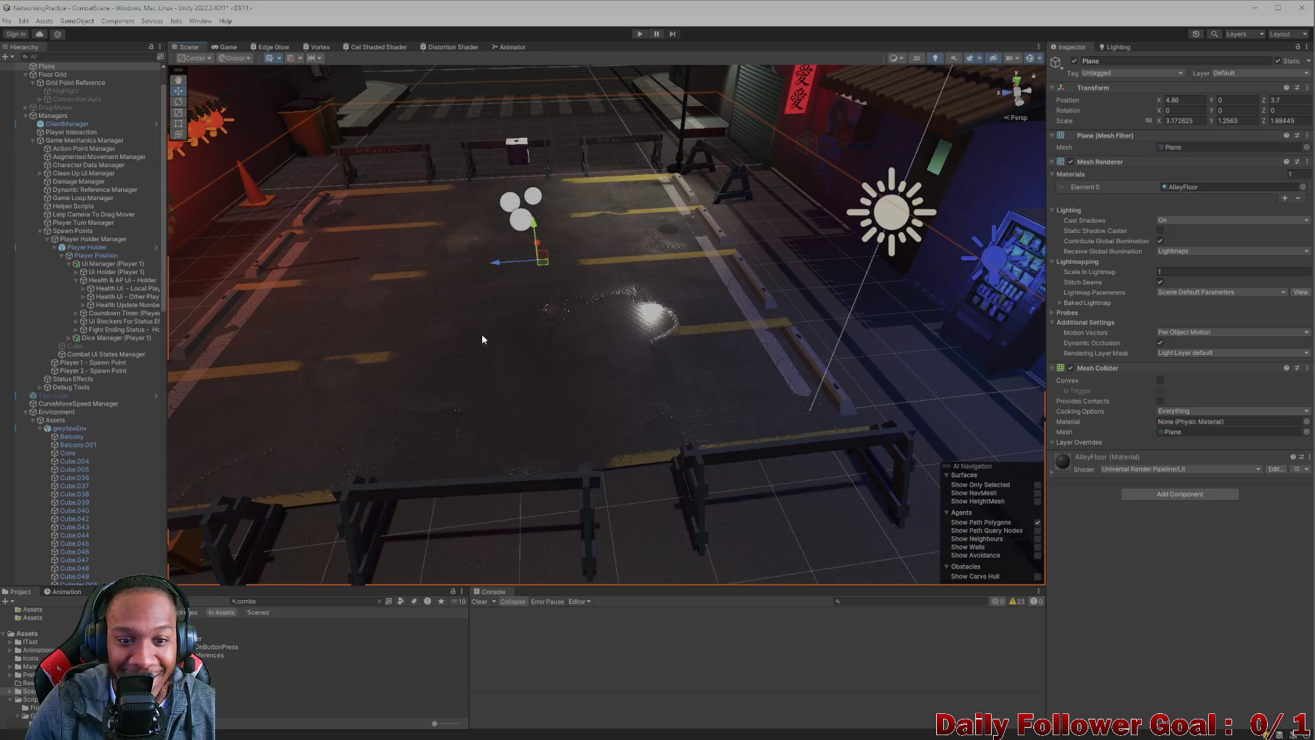
scroll(520, 340, up, 2)
- Select the ParkingLot_MAT ground plane at Y 0.11 and view it along the yellow curb
click(510, 335)
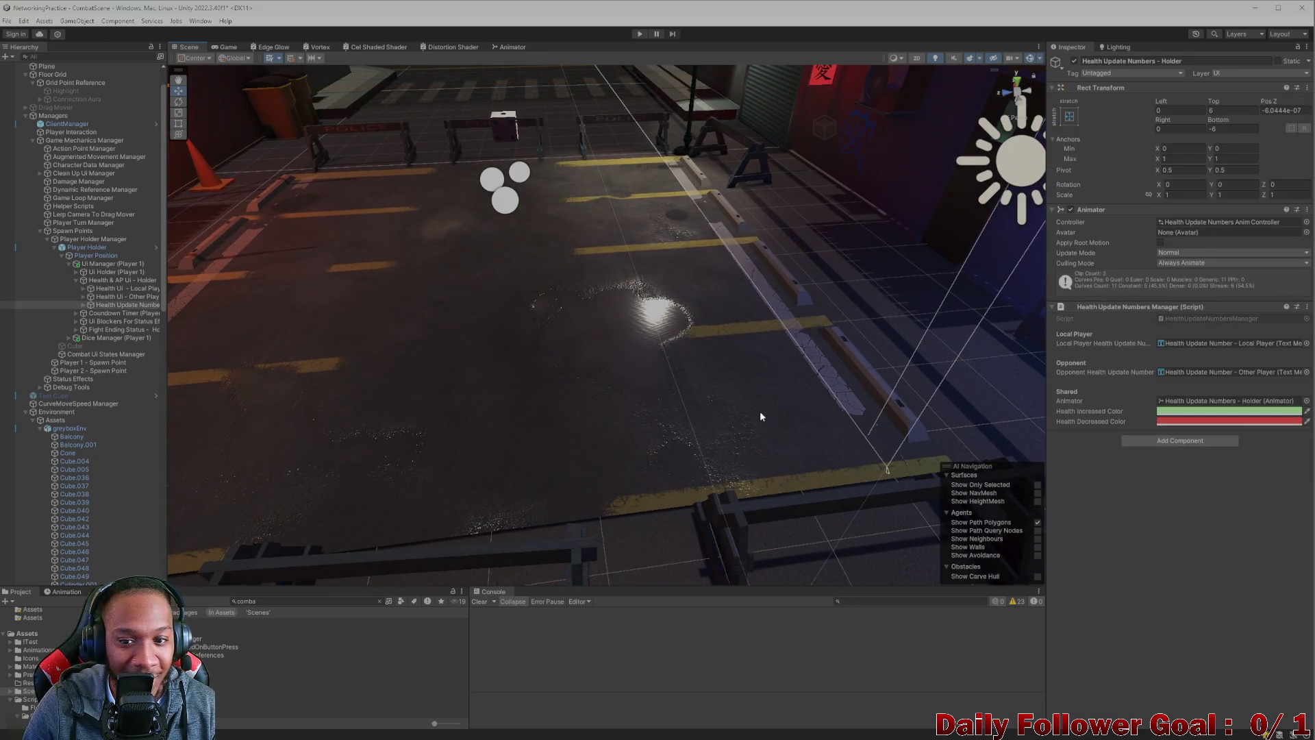
click(694, 407)
scroll(753, 343, up, 5)
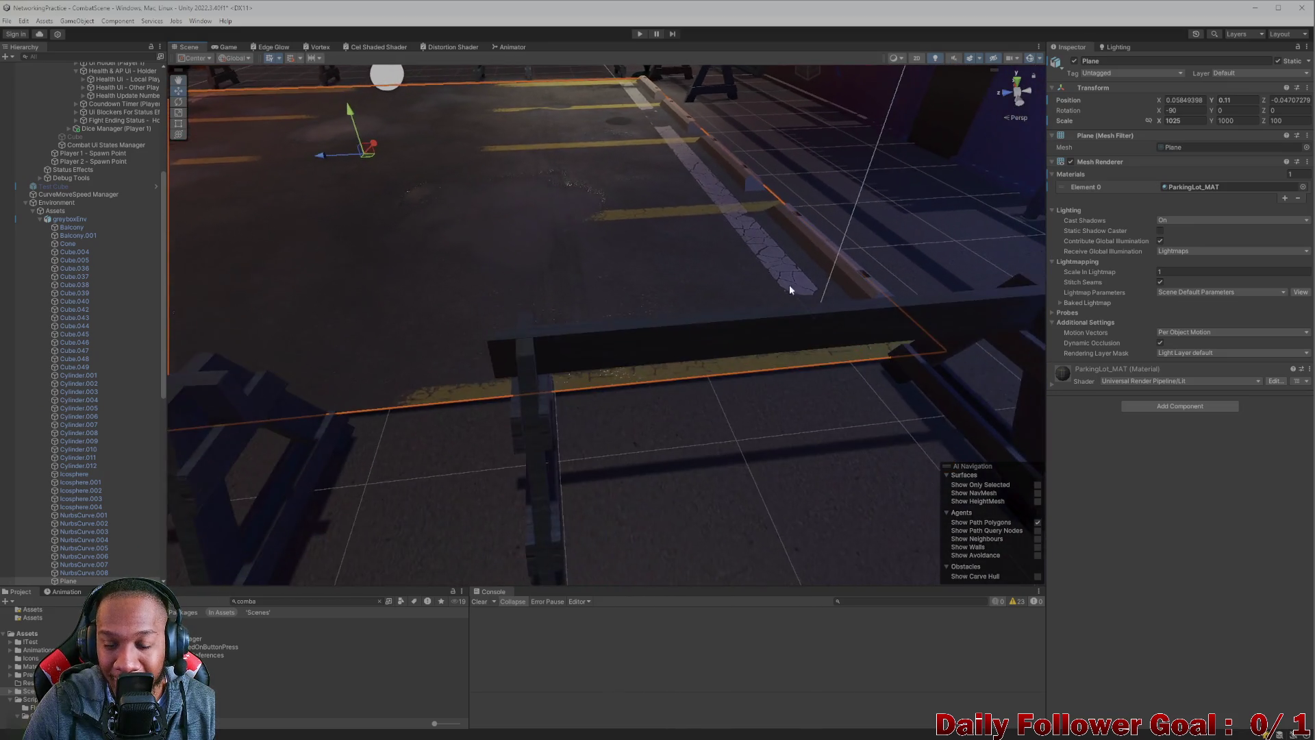
scroll(793, 290, up, 5)
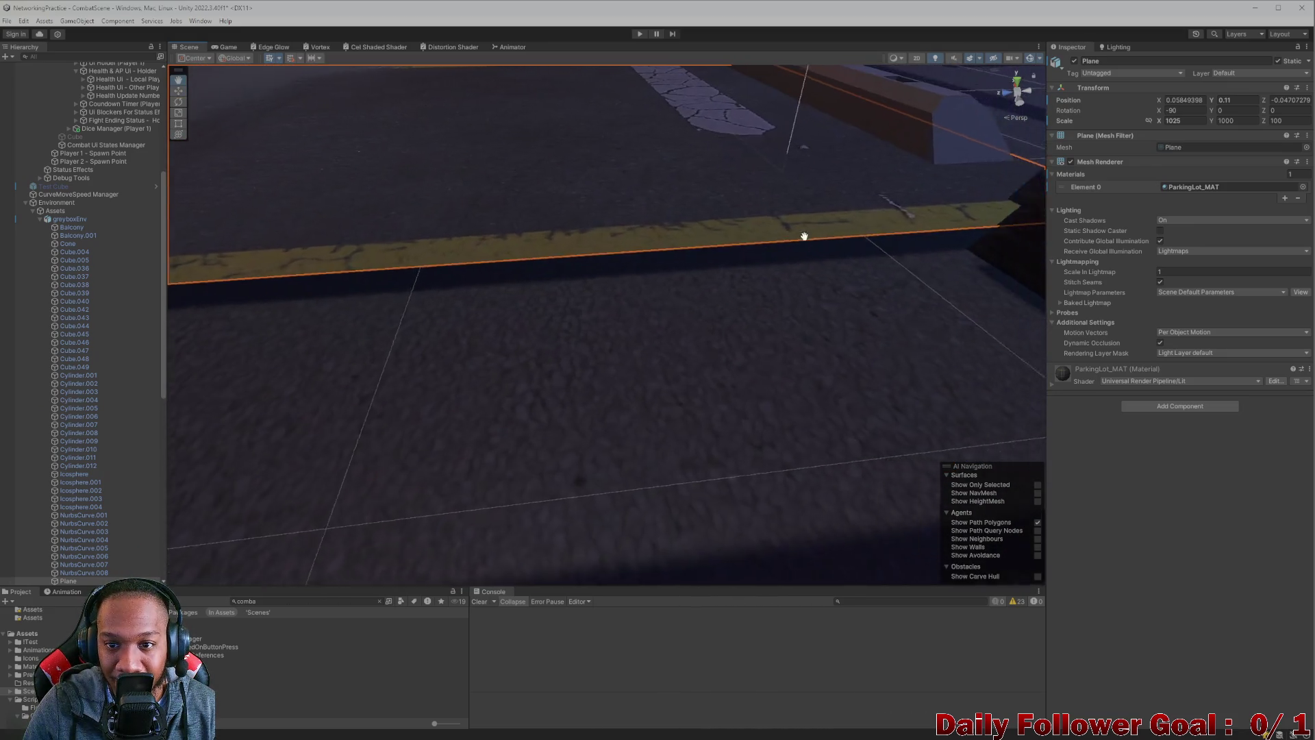
drag(811, 236, 709, 267)
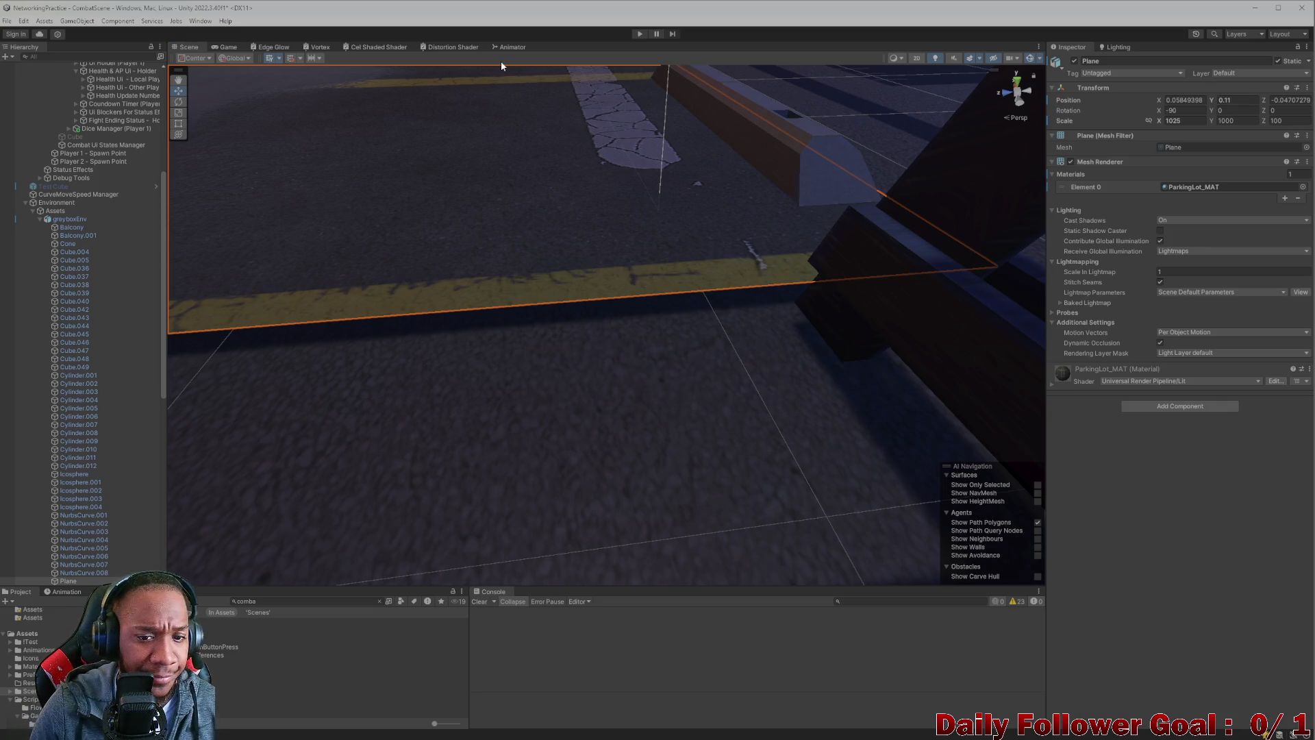
click(1247, 99)
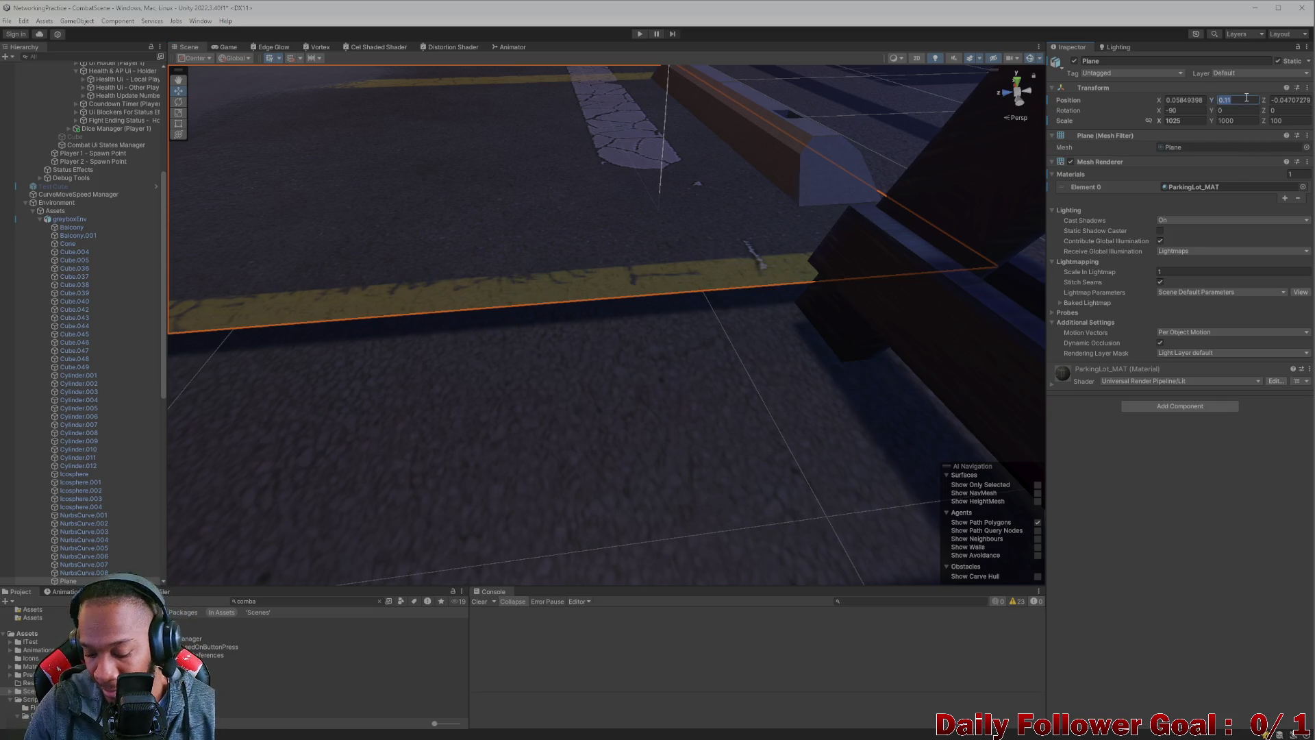
- Lower the parking-lot plane's Position Y from 0.11 to 0.01 and check it in the view
key(BackSpace)
text(0)
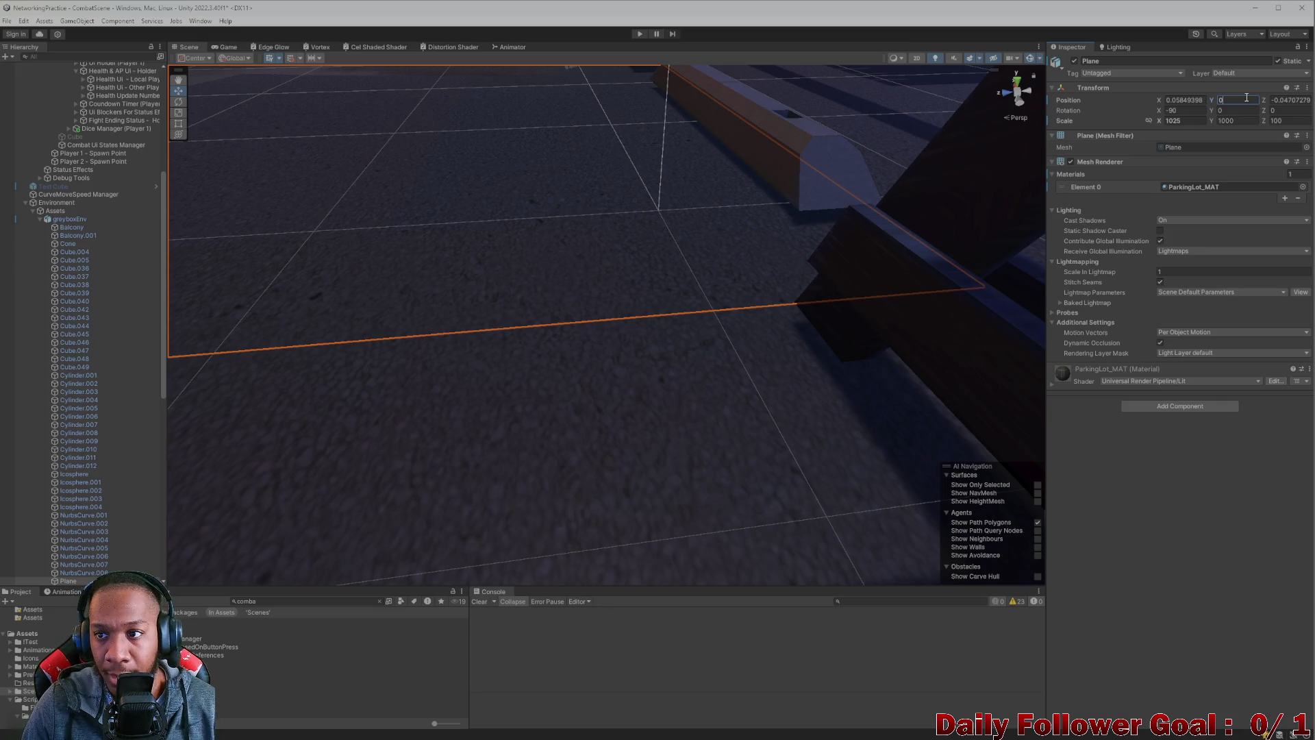
mouse_move(886, 147)
mouse_down()
mouse_move(675, 176)
mouse_move(687, 299)
mouse_move(535, 265)
mouse_move(634, 291)
mouse_move(631, 315)
mouse_move(665, 175)
mouse_move(704, 293)
mouse_move(880, 310)
mouse_move(842, 293)
mouse_move(1014, 192)
mouse_up()
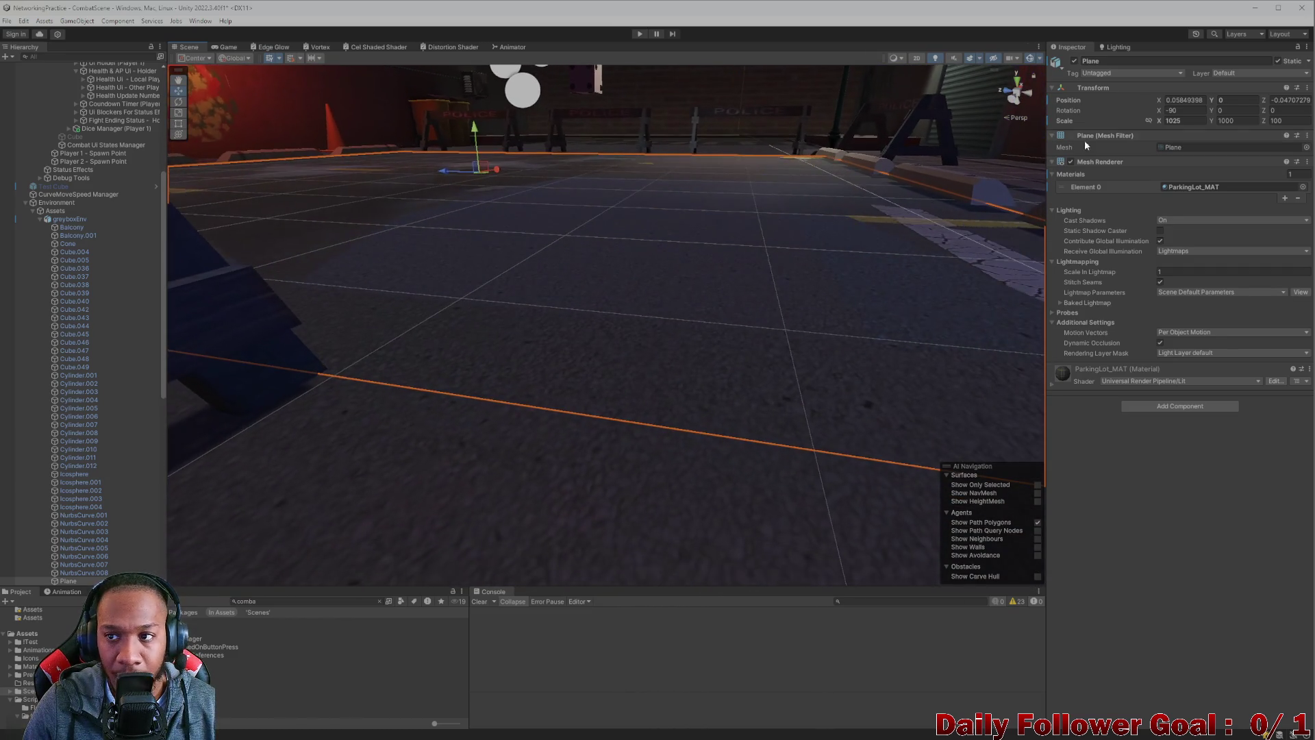
text(.1)
mouse_move(1027, 199)
mouse_down()
mouse_move(975, 214)
mouse_move(933, 191)
mouse_move(821, 207)
mouse_up()
click(1236, 101)
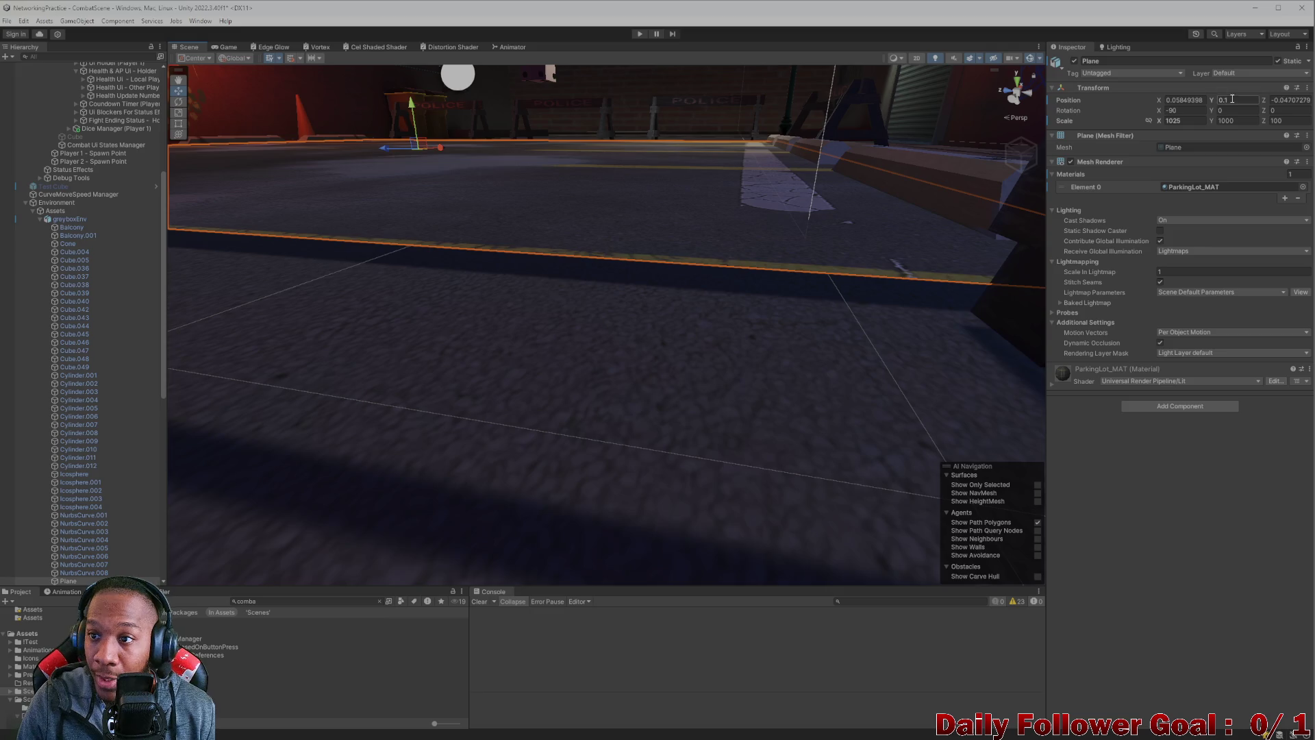
text(1)
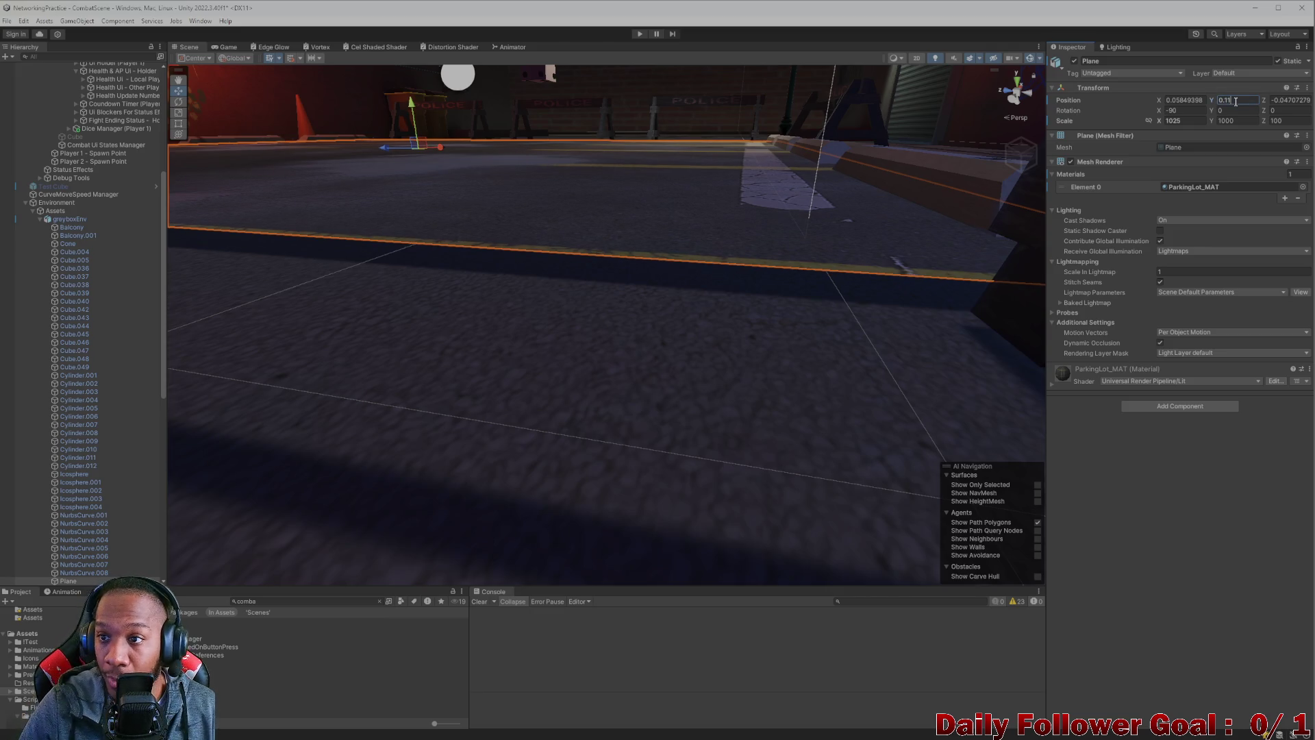
key(BackSpace)
key(BackSpace)
text(0)
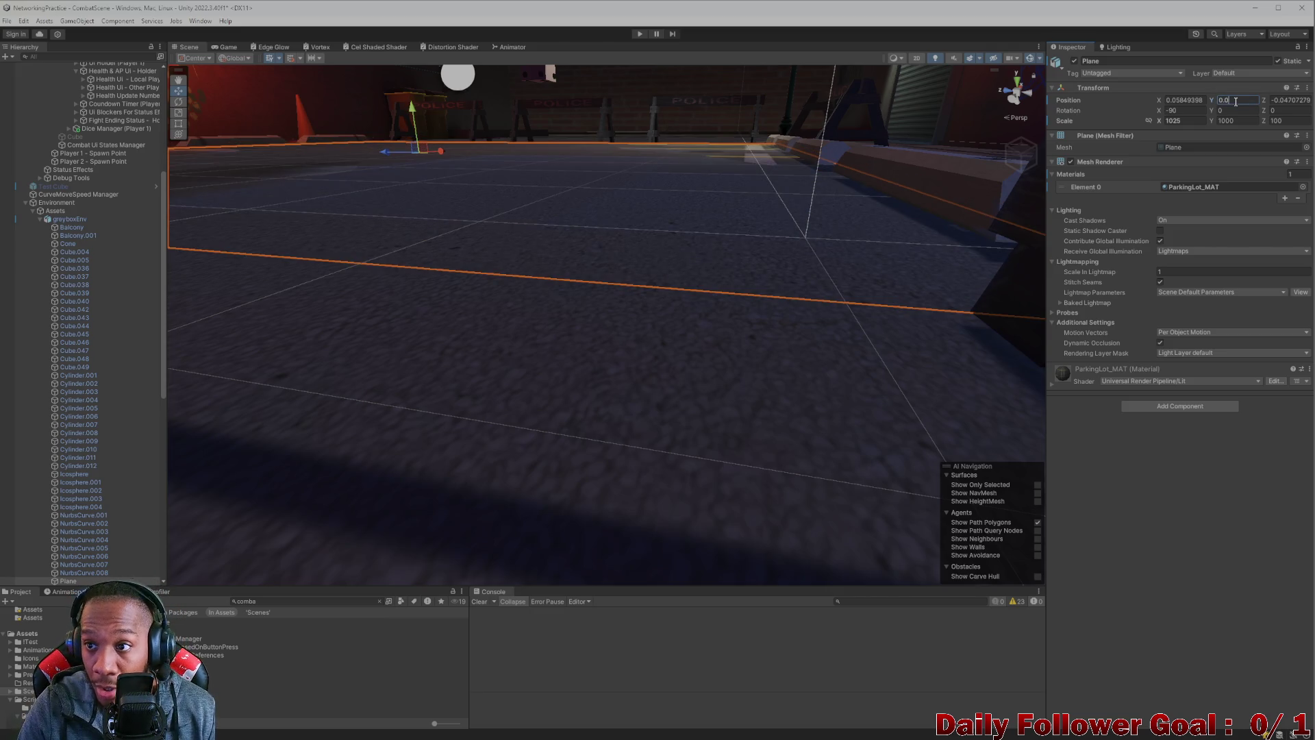
text(1)
scroll(819, 169, up, 5)
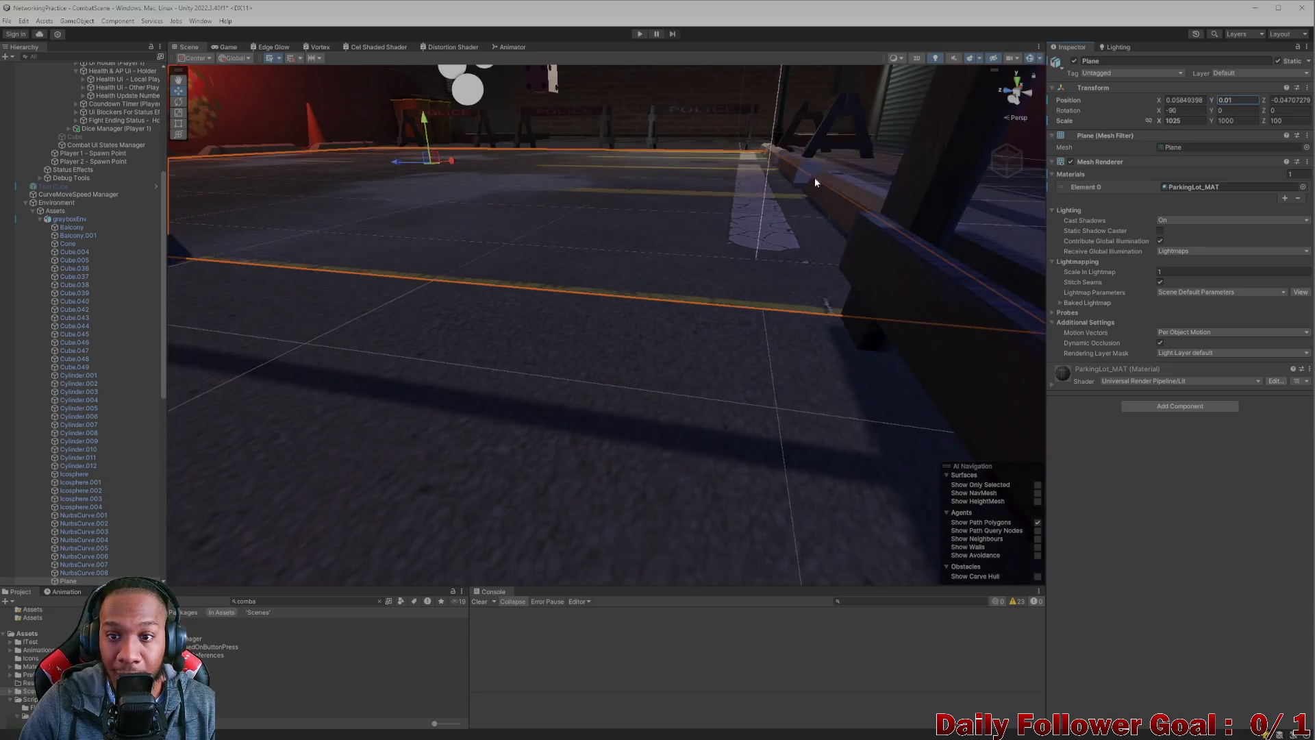
scroll(789, 239, down, 10)
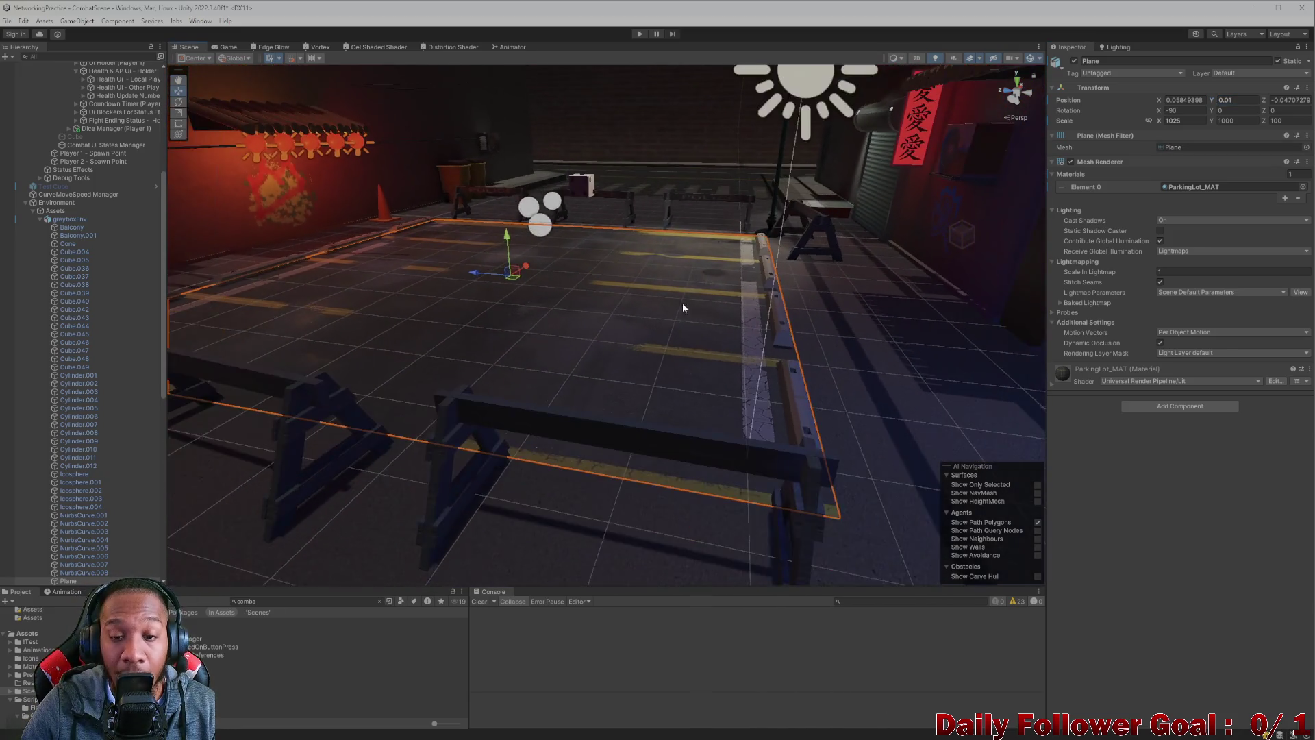
mouse_move(630, 354)
mouse_down()
mouse_move(593, 281)
mouse_move(598, 409)
mouse_move(404, 372)
mouse_move(872, 328)
mouse_move(922, 342)
mouse_move(616, 274)
mouse_move(636, 234)
mouse_move(687, 273)
mouse_move(602, 365)
mouse_move(289, 323)
mouse_move(397, 320)
mouse_move(449, 381)
mouse_move(393, 353)
mouse_move(638, 356)
mouse_move(461, 361)
mouse_move(602, 364)
mouse_move(531, 244)
mouse_move(669, 279)
mouse_move(715, 316)
mouse_up()
scroll(713, 310, down, 5)
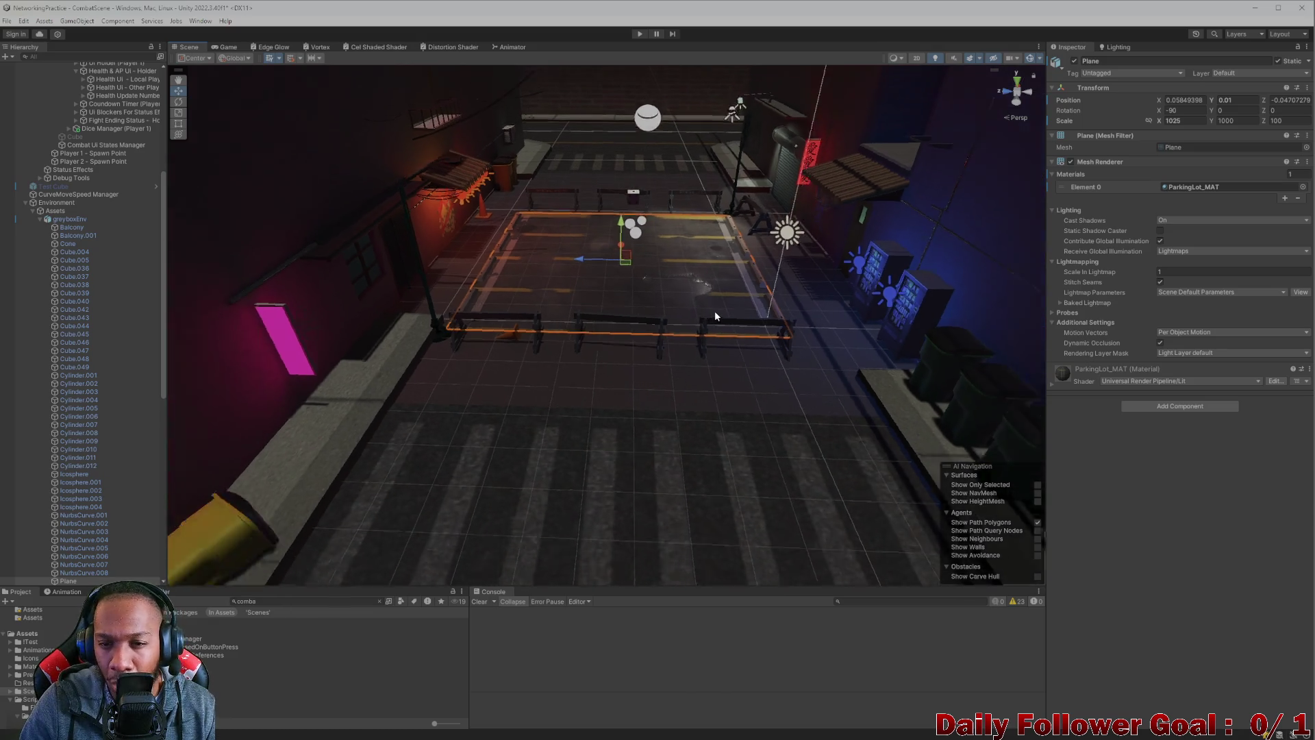
click(25, 203)
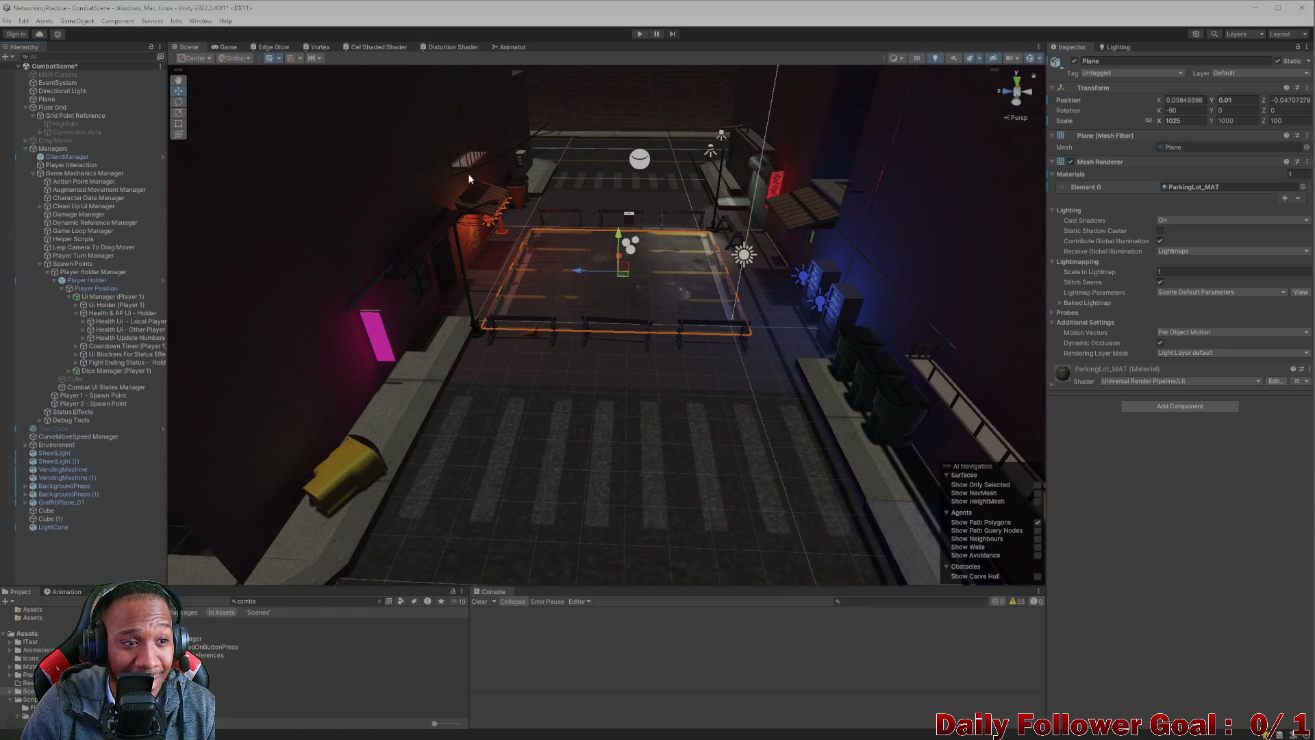
click(7, 446)
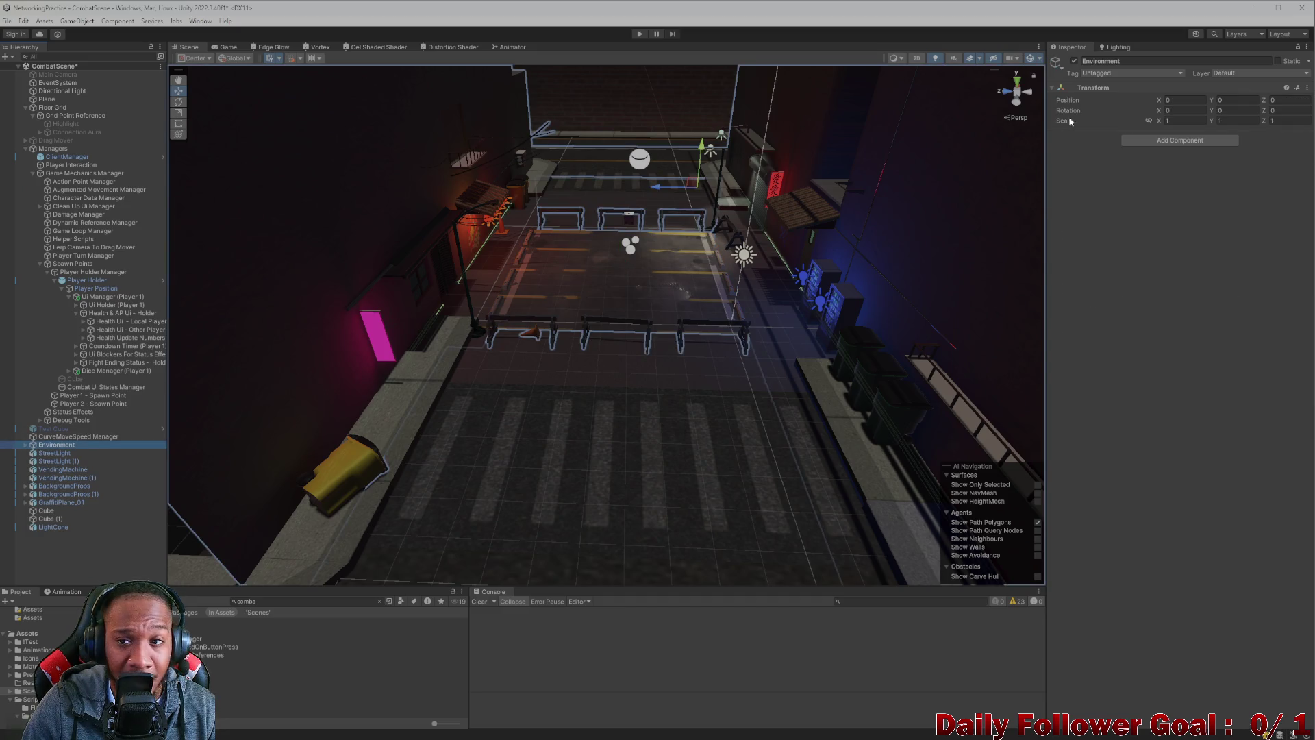
click(1074, 61)
click(1075, 61)
click(1075, 61)
click(1074, 61)
click(1074, 61)
click(1075, 61)
click(1075, 61)
click(1075, 61)
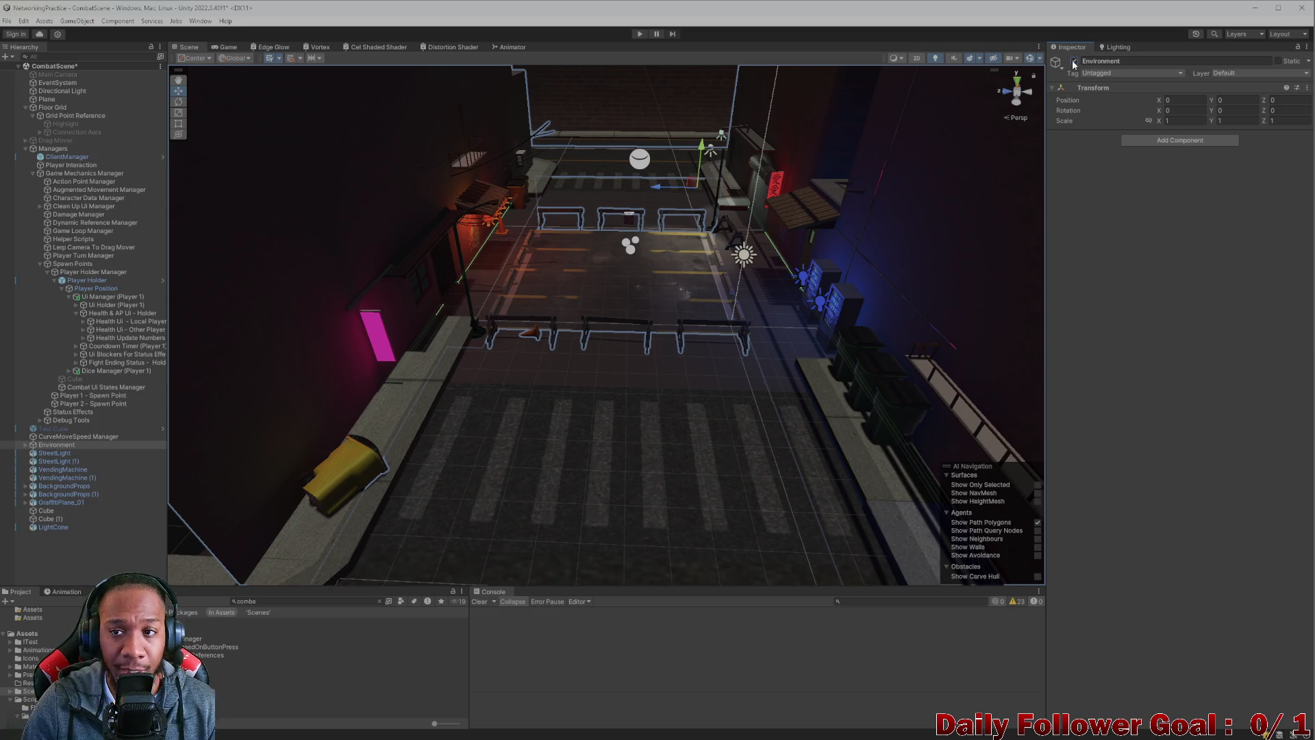
click(1074, 62)
click(1074, 62)
click(1074, 62)
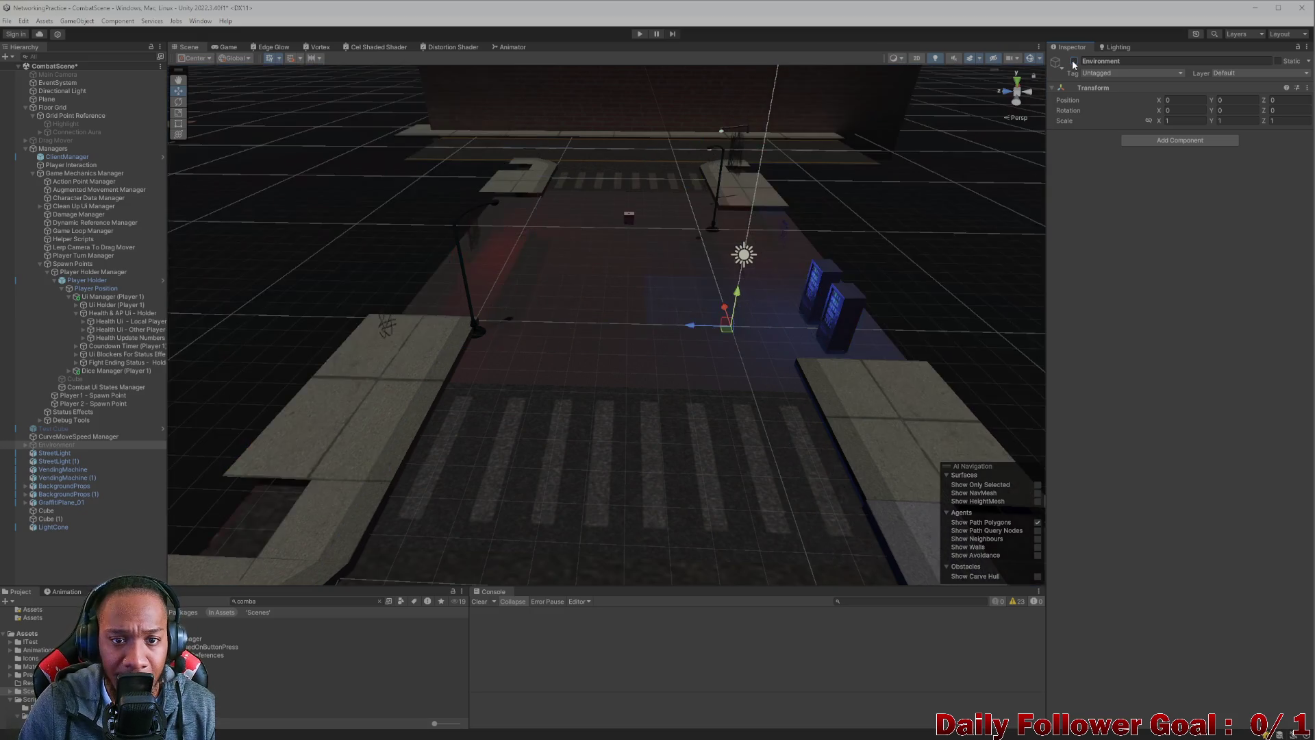
click(1074, 61)
click(1074, 62)
click(1073, 61)
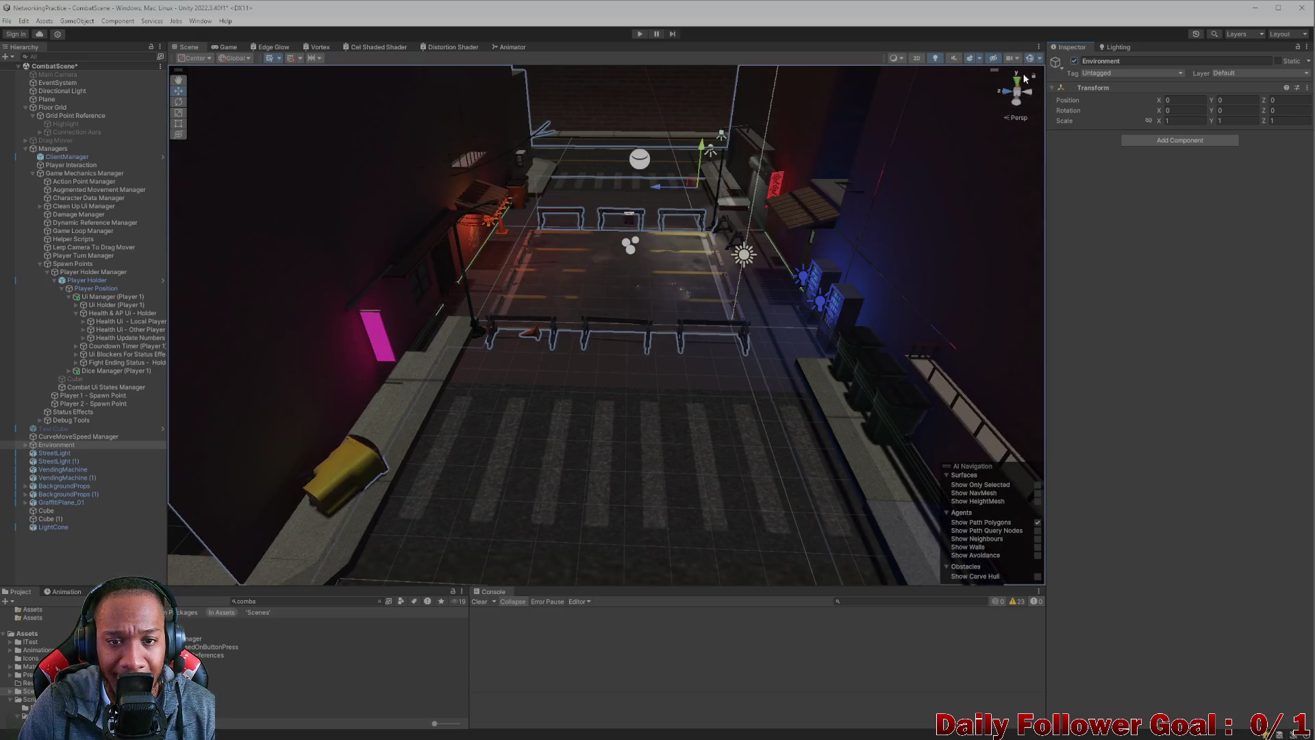
mouse_move(594, 364)
mouse_down()
mouse_move(653, 389)
mouse_move(658, 434)
mouse_move(626, 318)
mouse_up()
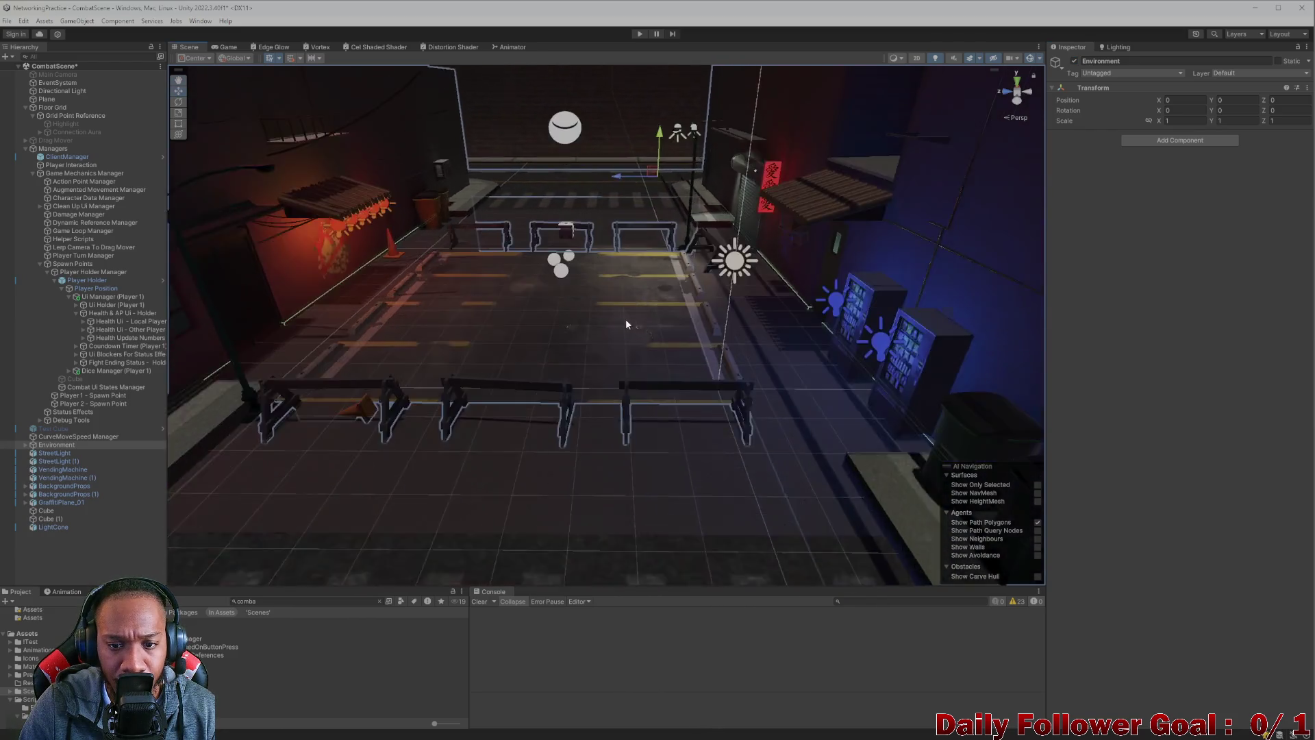
scroll(675, 315, up, 10)
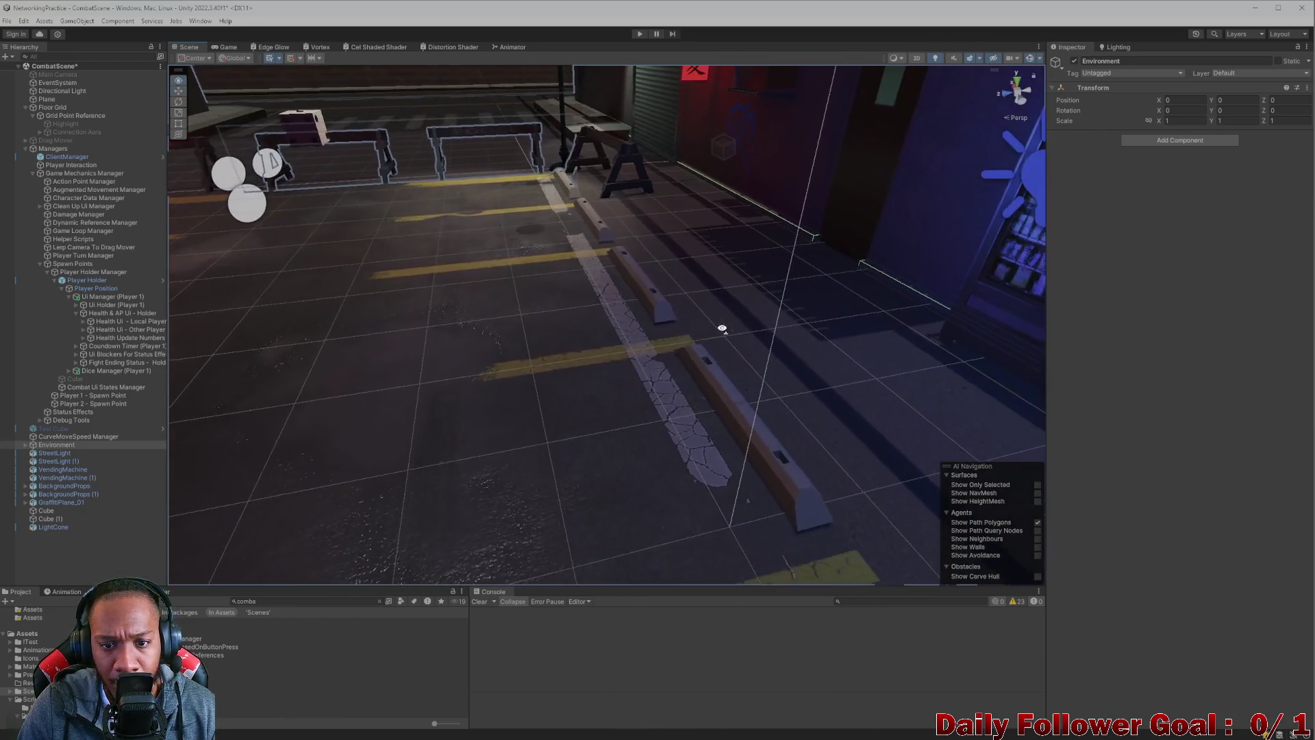
scroll(637, 371, up, 10)
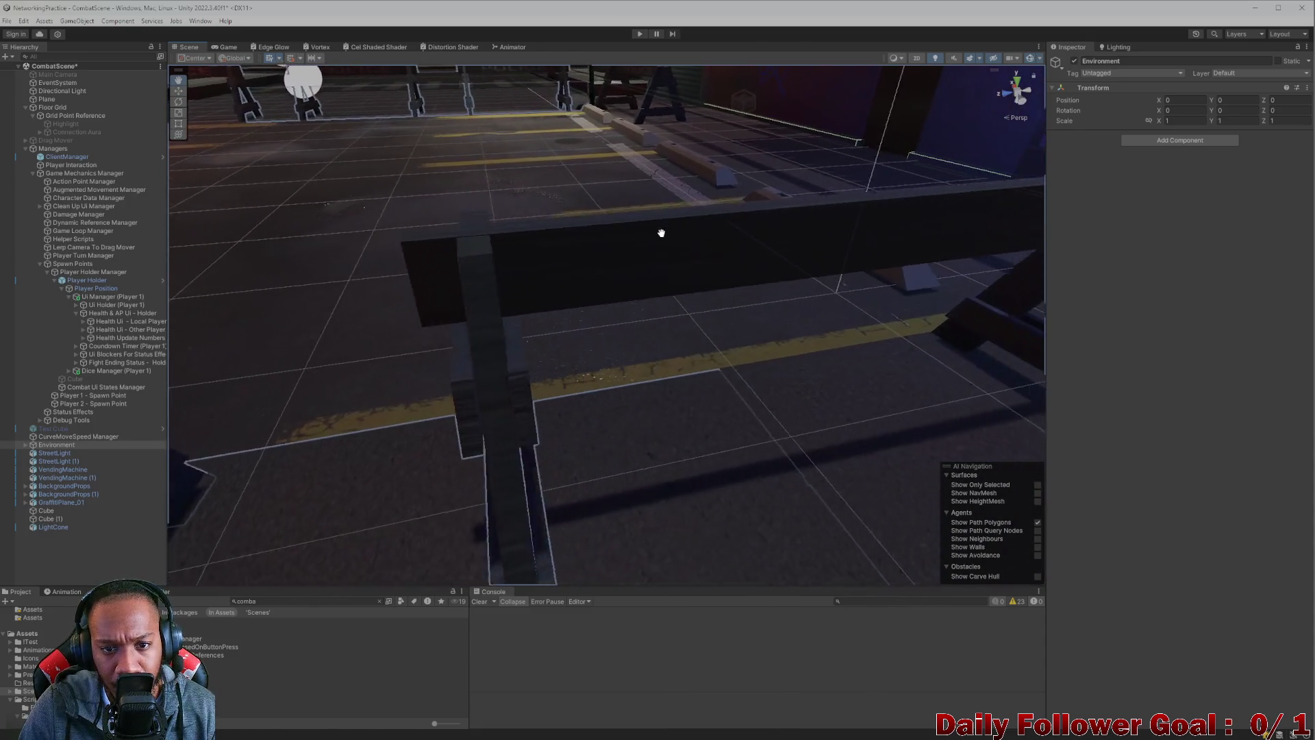
mouse_move(610, 249)
mouse_down()
mouse_move(511, 308)
mouse_move(551, 364)
mouse_move(421, 375)
mouse_move(616, 434)
mouse_move(587, 461)
mouse_move(604, 480)
mouse_move(587, 451)
mouse_move(593, 486)
mouse_move(621, 468)
mouse_move(549, 405)
mouse_move(294, 317)
mouse_move(423, 385)
mouse_move(403, 418)
mouse_move(322, 390)
mouse_move(531, 469)
mouse_move(631, 274)
mouse_move(608, 322)
mouse_move(558, 242)
mouse_move(545, 355)
mouse_move(540, 337)
mouse_move(549, 373)
mouse_move(534, 288)
mouse_move(625, 404)
mouse_move(557, 376)
mouse_move(617, 282)
mouse_move(599, 274)
mouse_move(595, 399)
mouse_up()
click(565, 460)
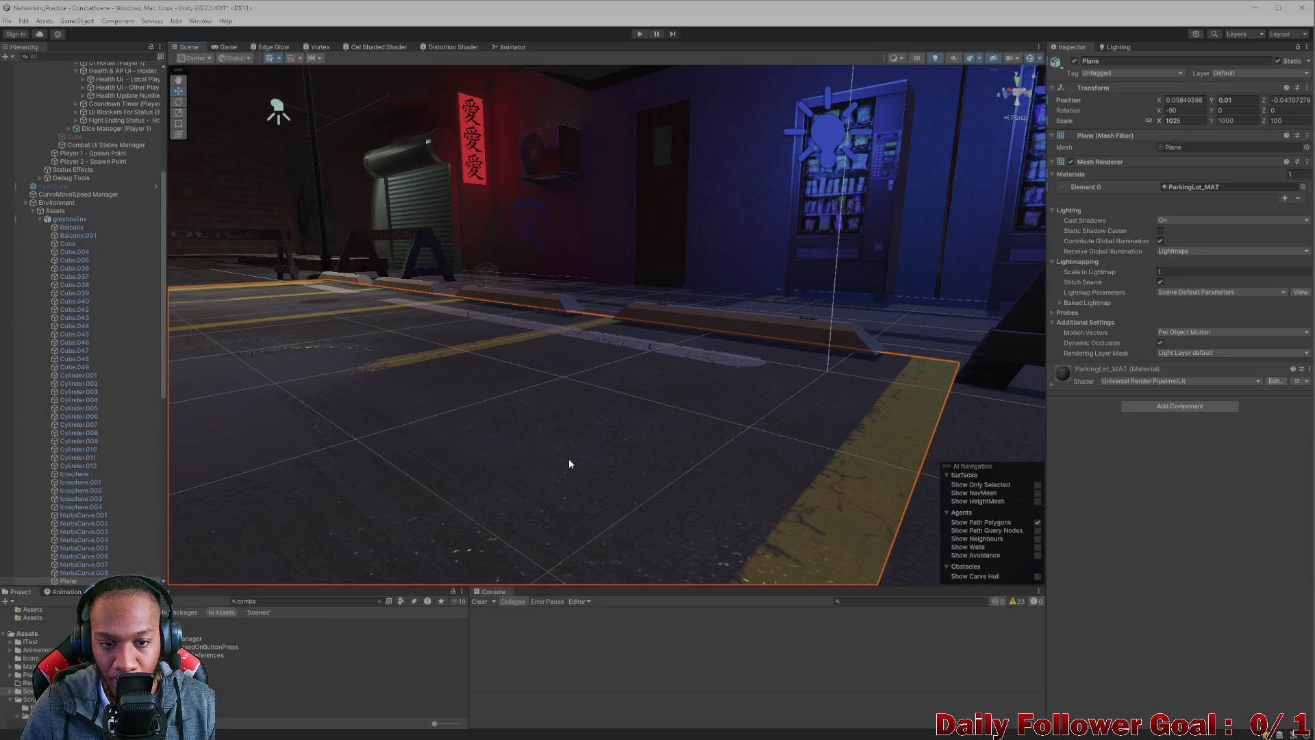
- Inspect the floor plane and parking stops, then select Spots under the Parking lot group
click(59, 203)
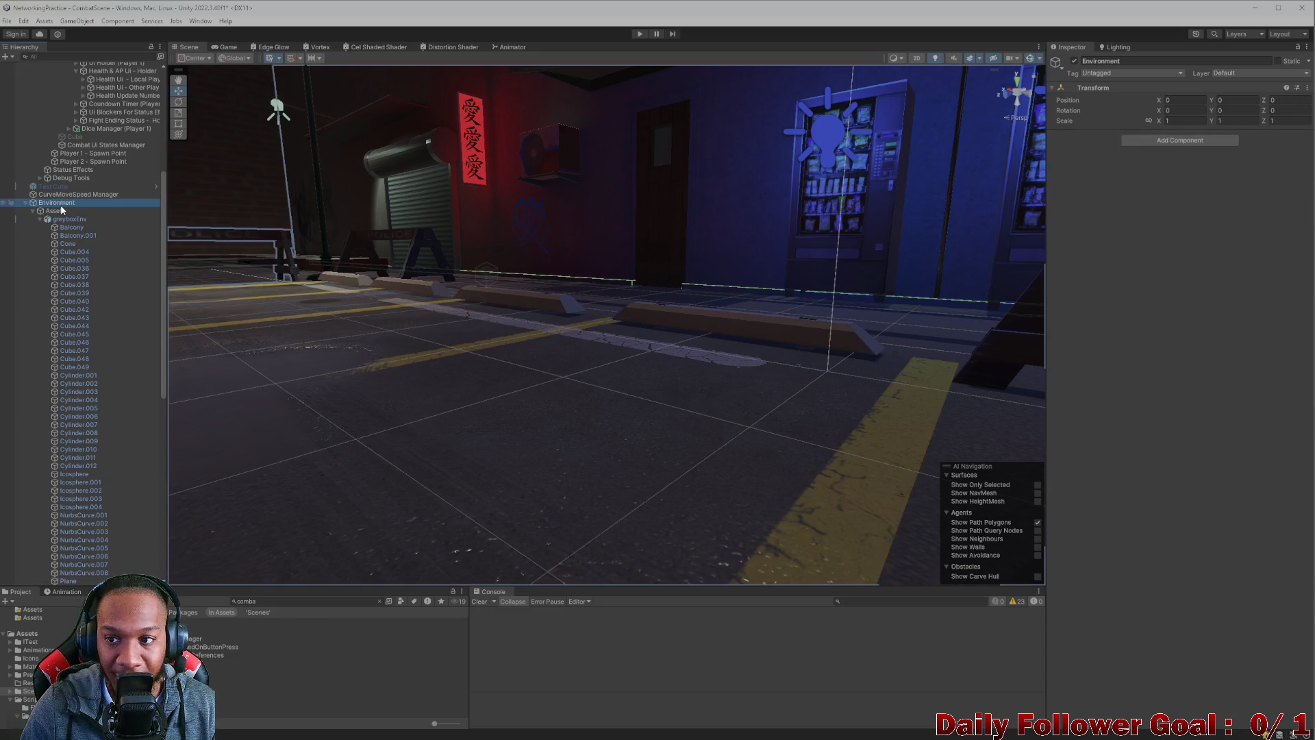
click(672, 440)
click(755, 327)
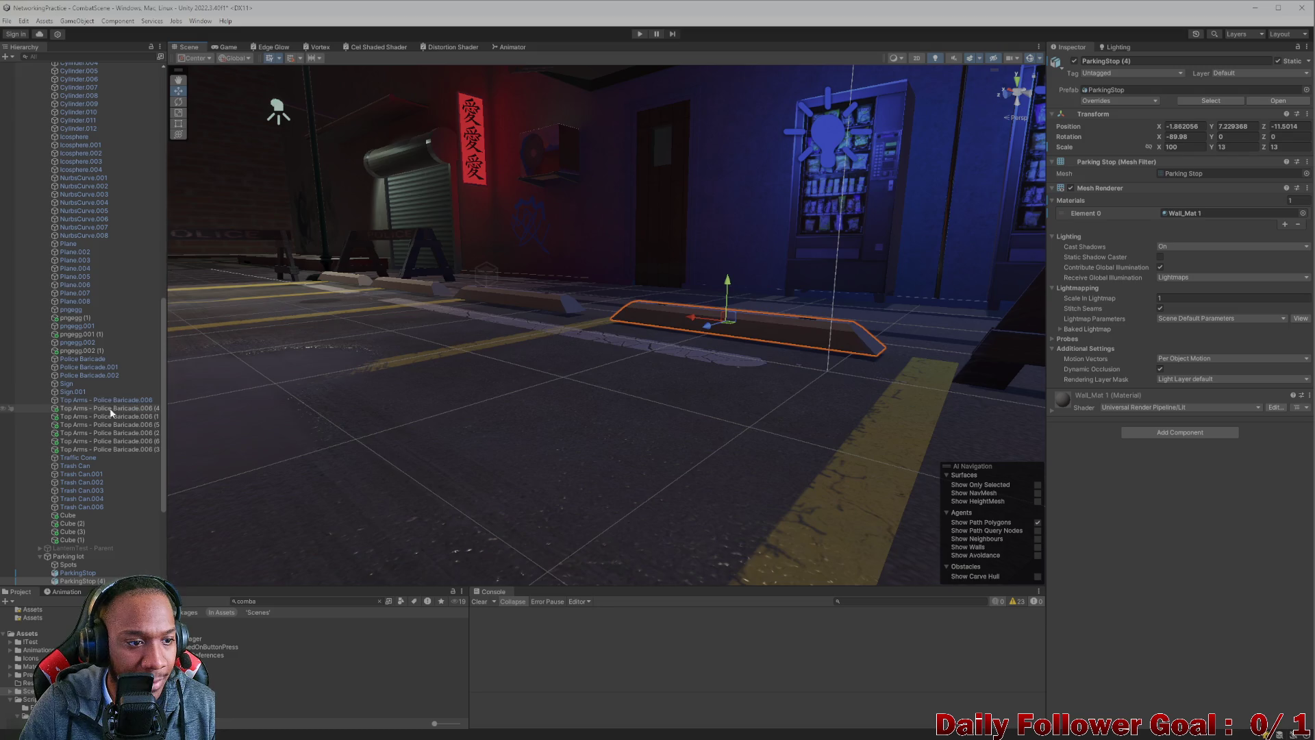
scroll(111, 408, down, 5)
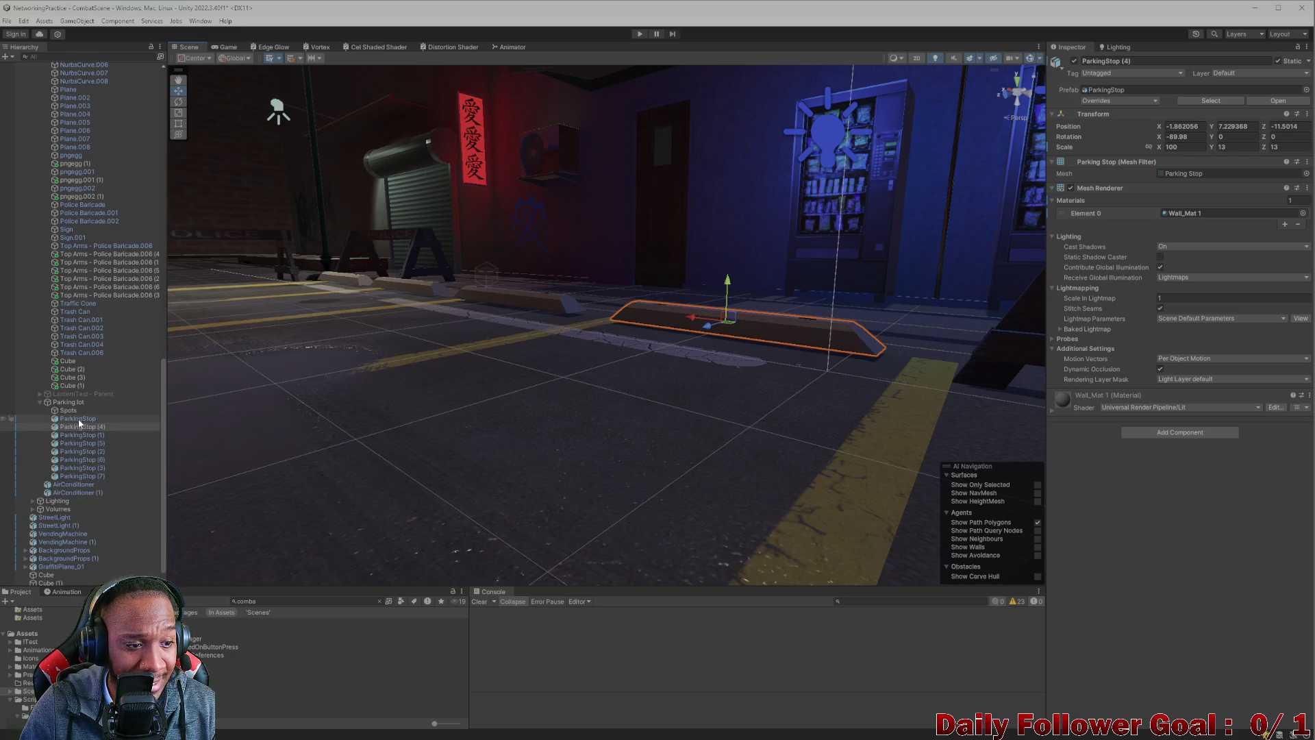
click(69, 404)
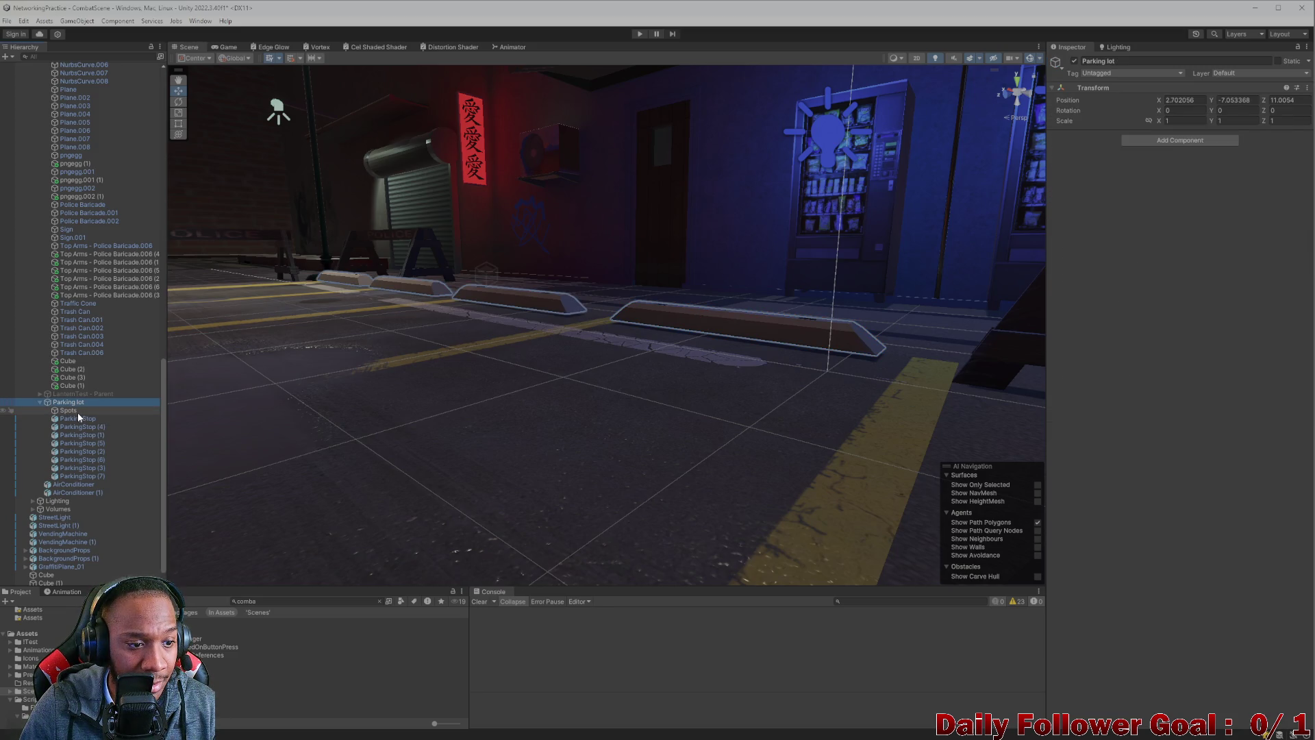
click(76, 412)
mouse_move(426, 382)
mouse_down()
mouse_move(191, 382)
mouse_move(494, 420)
mouse_move(774, 484)
mouse_move(383, 409)
mouse_up()
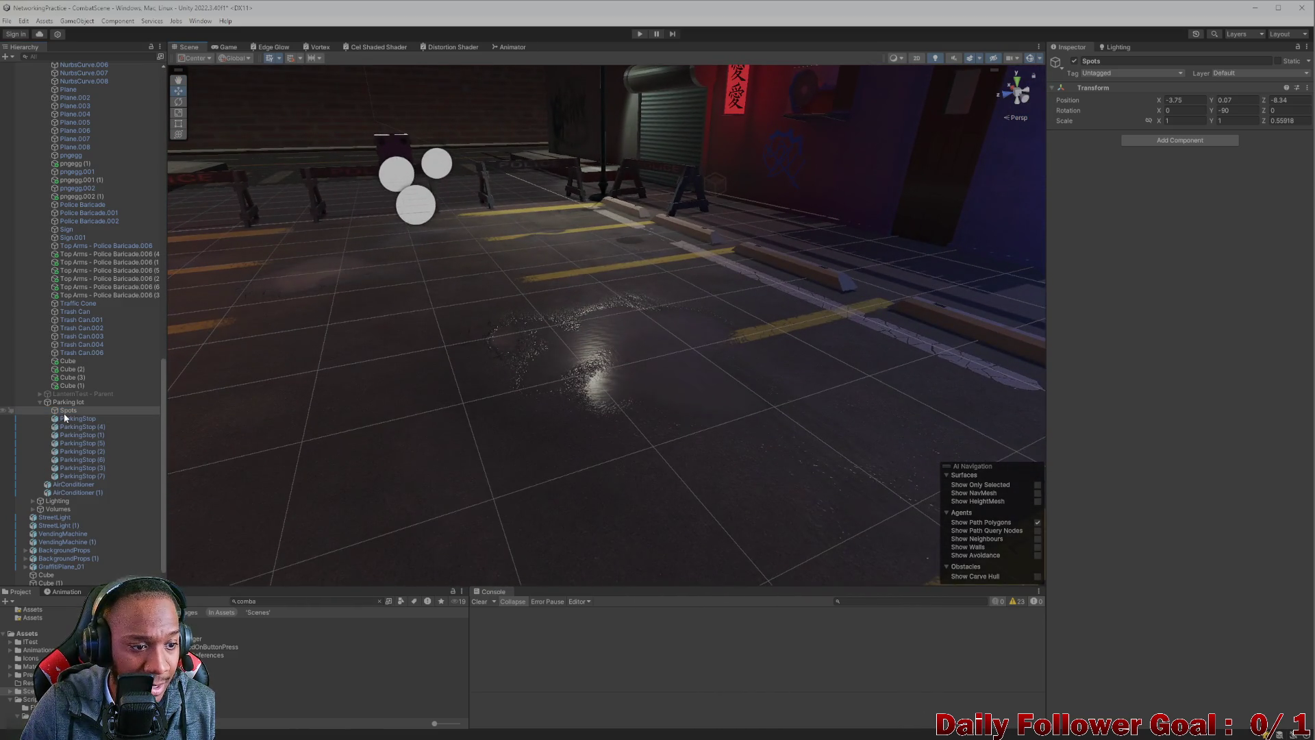
- Delete the Spots object through its right-click menu, leaving only the ParkingStop curbs
key(Delete)
mouse_move(182, 384)
mouse_down()
mouse_move(672, 344)
mouse_move(467, 411)
mouse_up()
scroll(661, 355, down, 5)
key(ctrl+z)
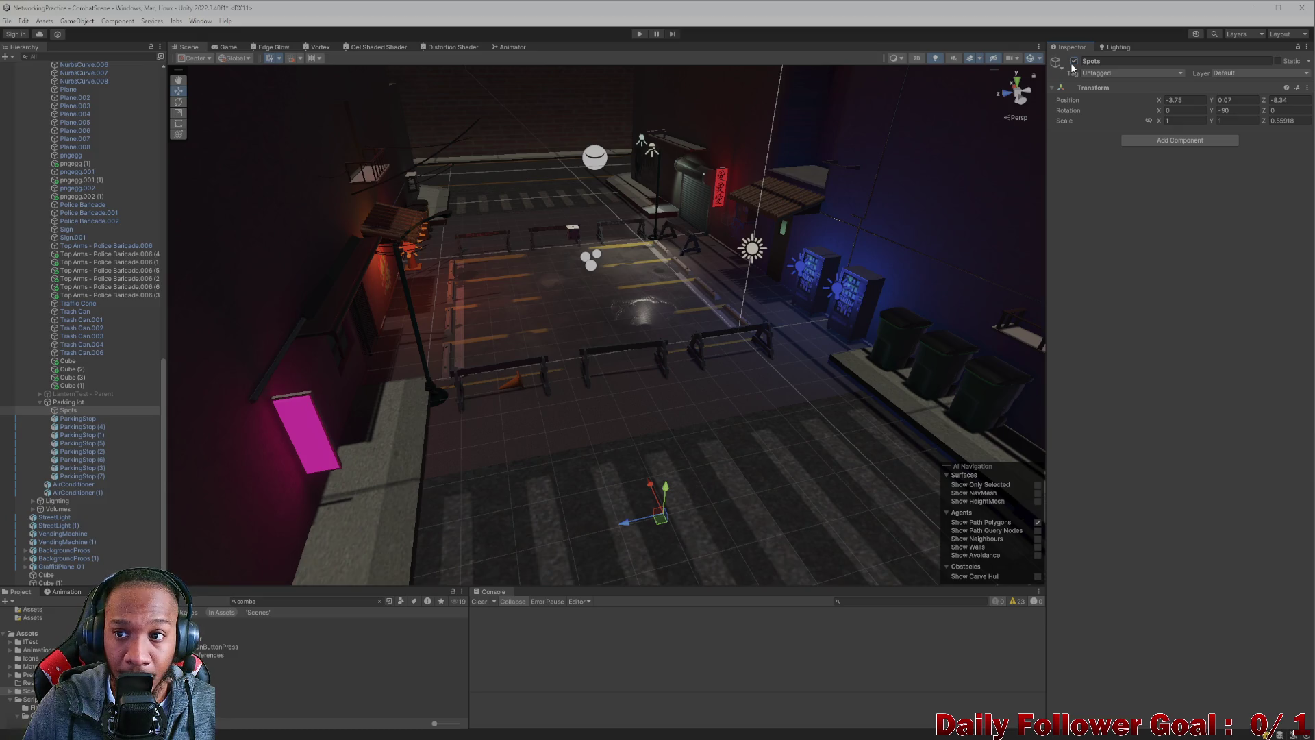
right_click(66, 412)
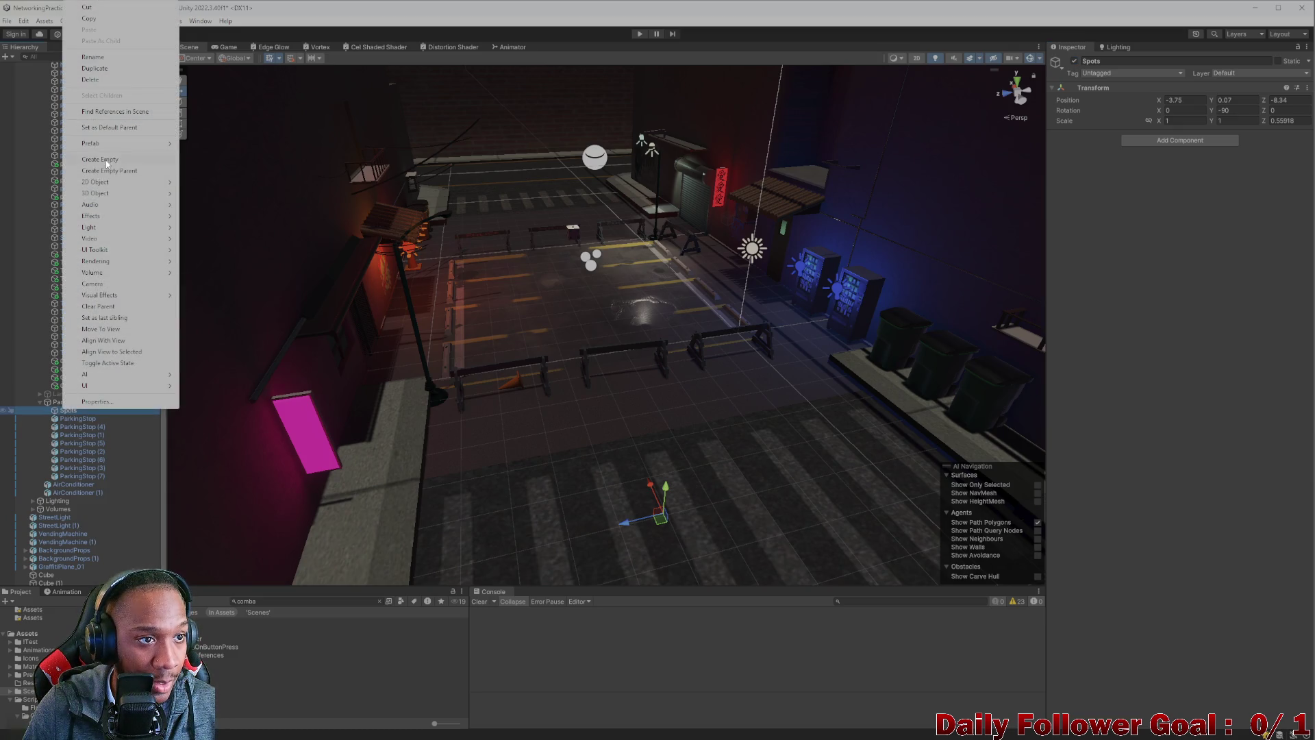
click(89, 80)
scroll(639, 381, up, 10)
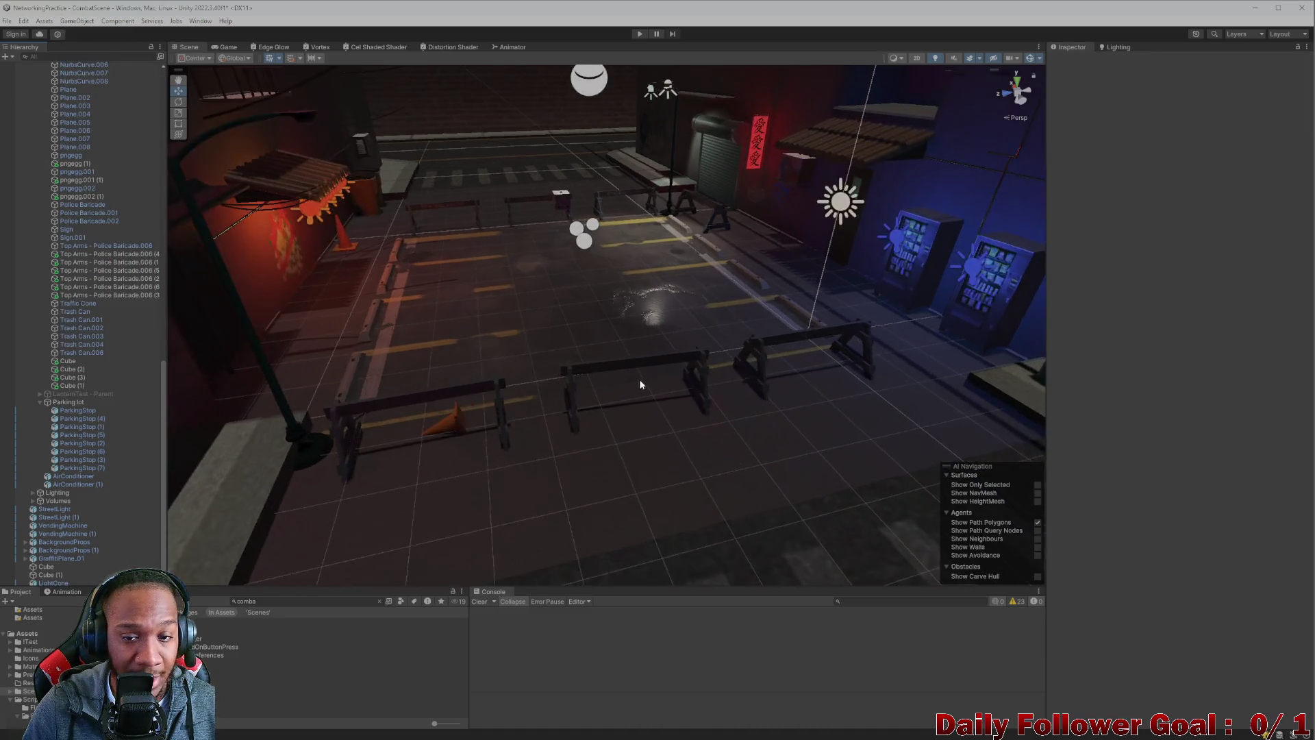
scroll(650, 362, up, 8)
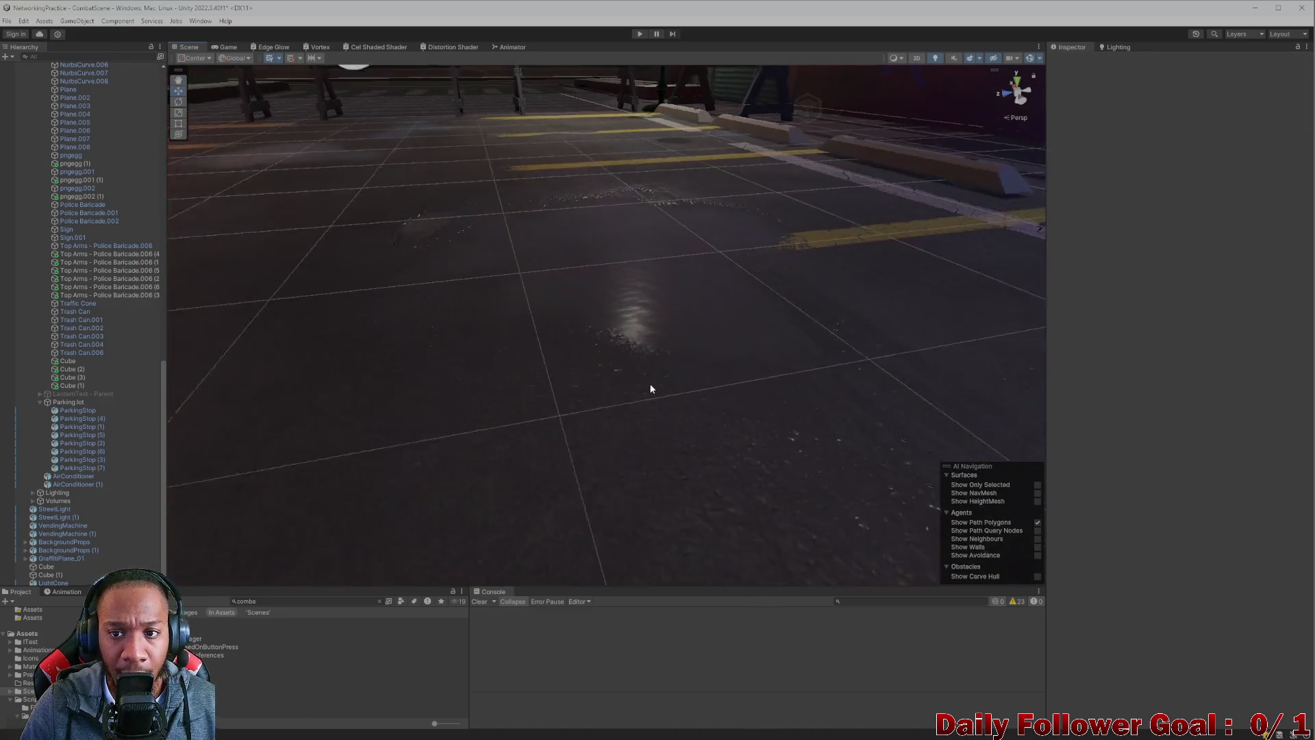
click(75, 409)
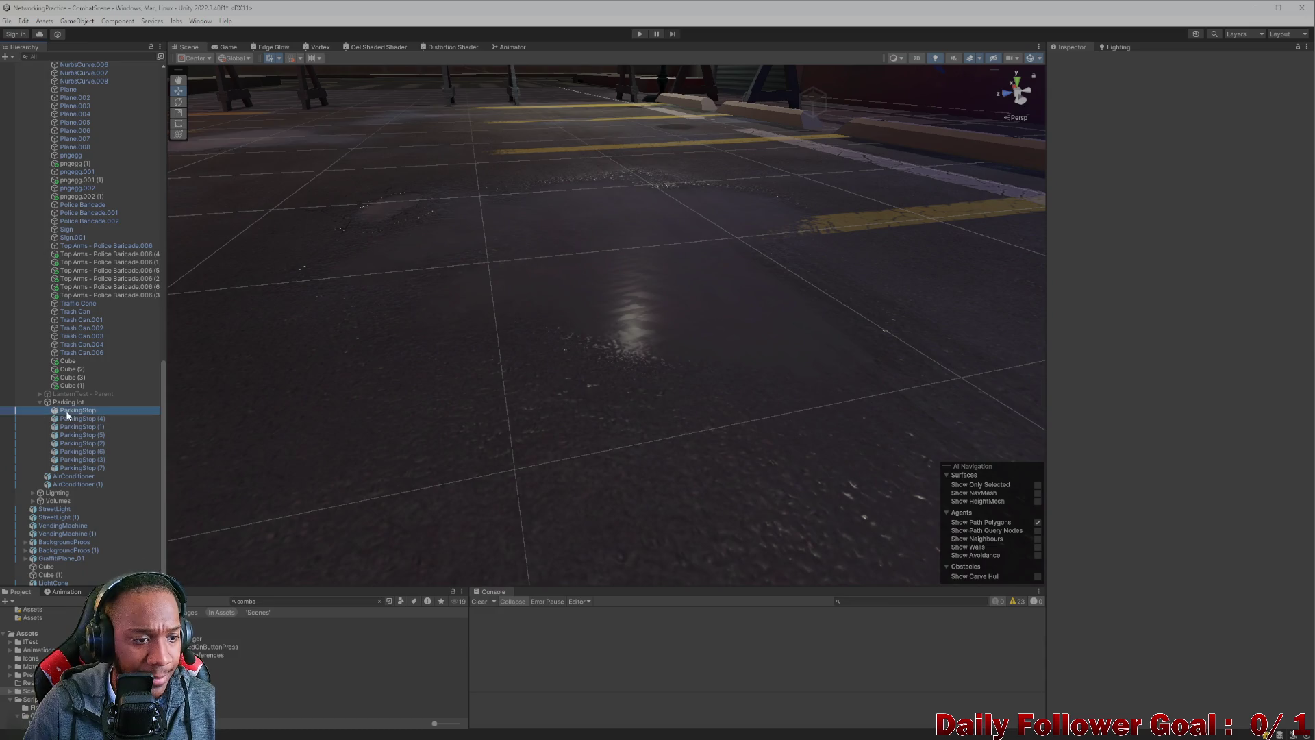
- Select all eight ParkingStop curbs and try Y positions between about 7.13 and 7.23
shift+click(89, 467)
scroll(411, 343, down, 6)
mouse_move(520, 312)
mouse_down()
mouse_move(602, 405)
mouse_move(651, 414)
mouse_move(646, 314)
mouse_move(627, 308)
mouse_move(587, 343)
mouse_move(657, 302)
mouse_move(605, 357)
mouse_up()
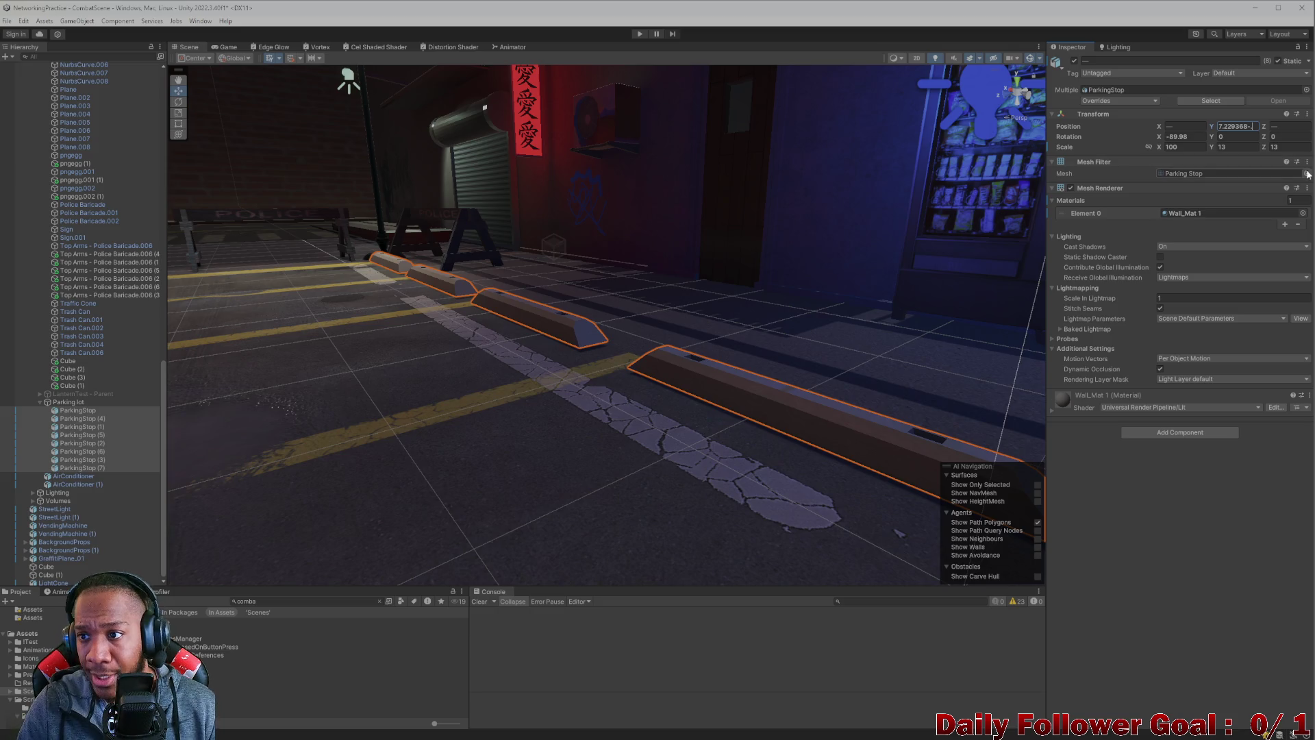
key(Return)
mouse_move(889, 276)
mouse_down()
mouse_move(588, 390)
mouse_move(550, 349)
mouse_move(687, 361)
mouse_move(742, 346)
mouse_move(684, 303)
mouse_move(698, 313)
mouse_move(672, 373)
mouse_move(452, 384)
mouse_move(451, 409)
mouse_move(792, 435)
mouse_move(769, 469)
mouse_move(810, 299)
mouse_move(810, 314)
mouse_move(716, 270)
mouse_move(716, 291)
mouse_up()
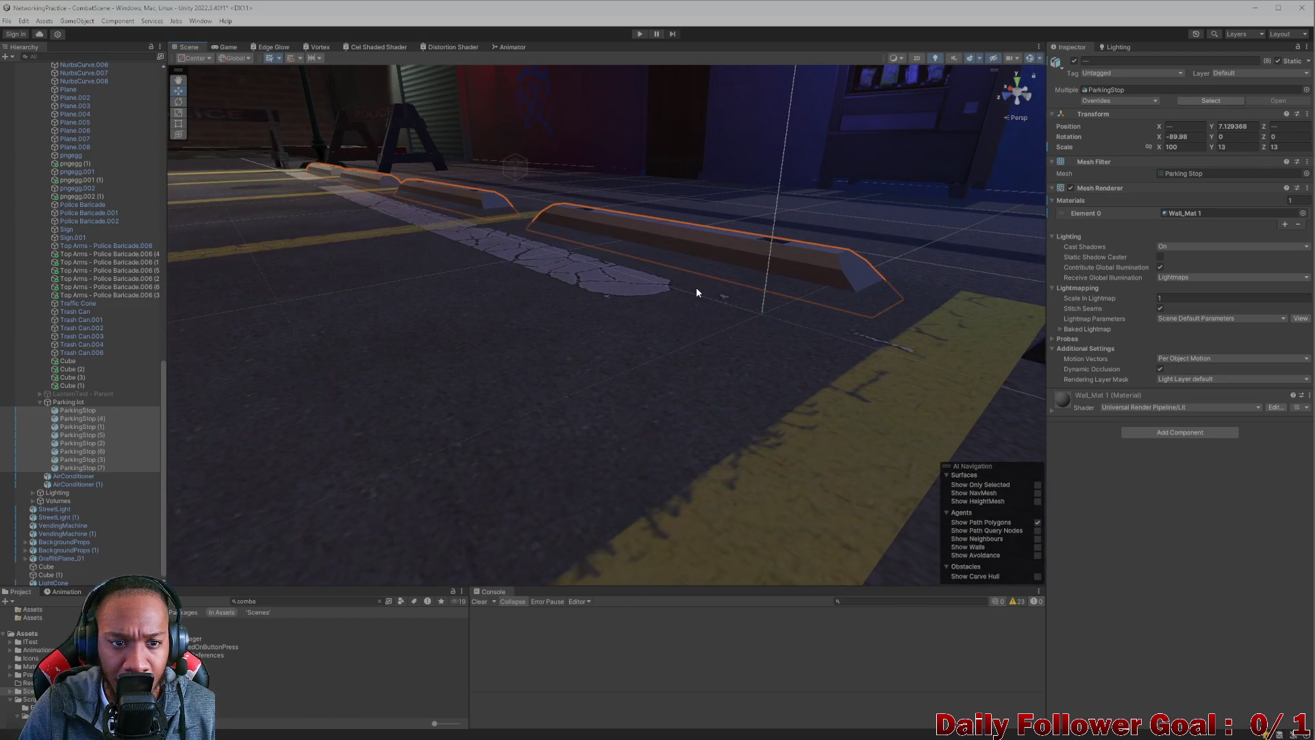
key(Up)
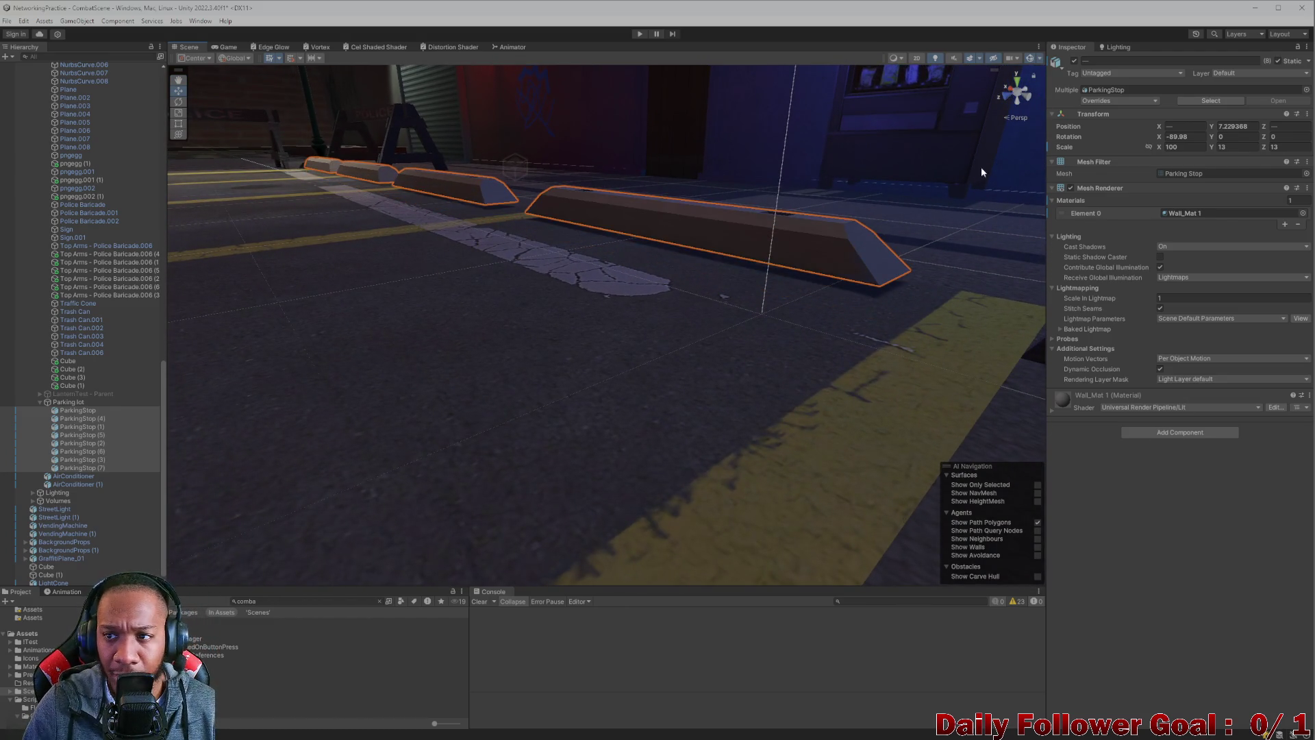
mouse_move(1213, 130)
mouse_down()
mouse_move(1195, 130)
mouse_move(1211, 130)
mouse_up()
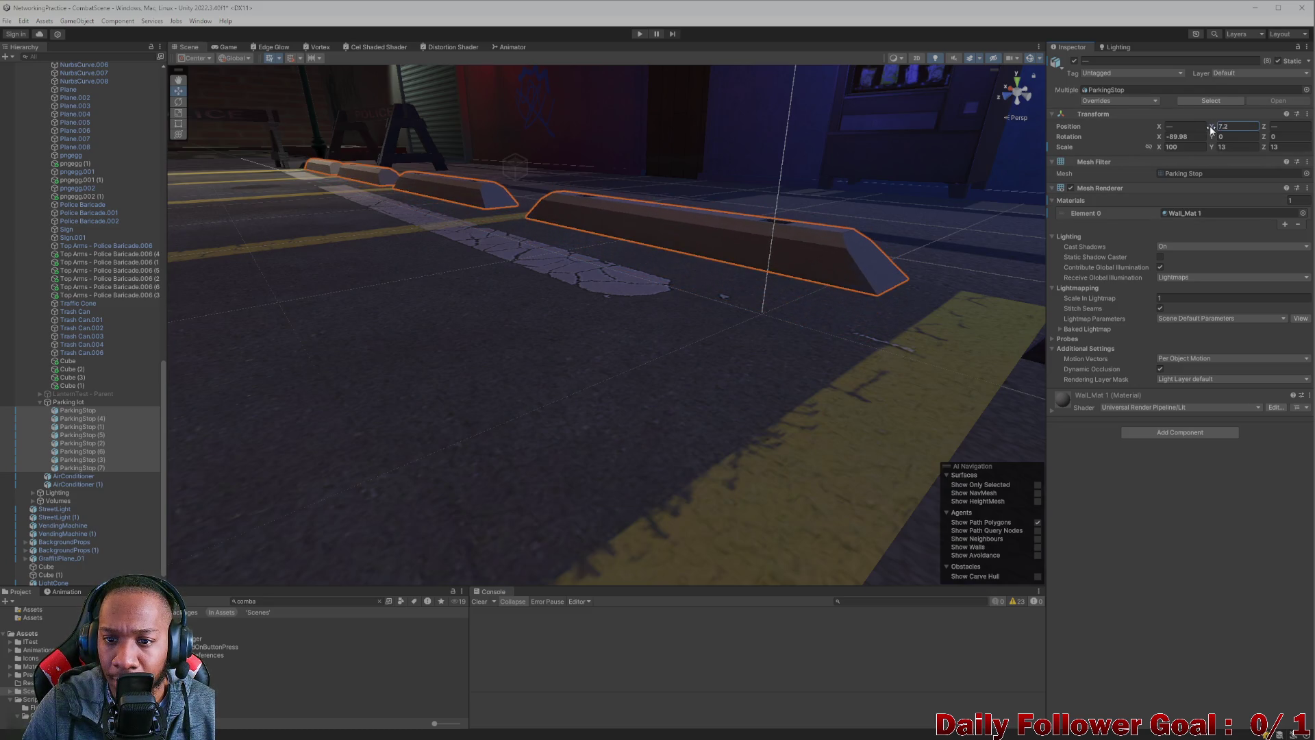
key(ctrl+z)
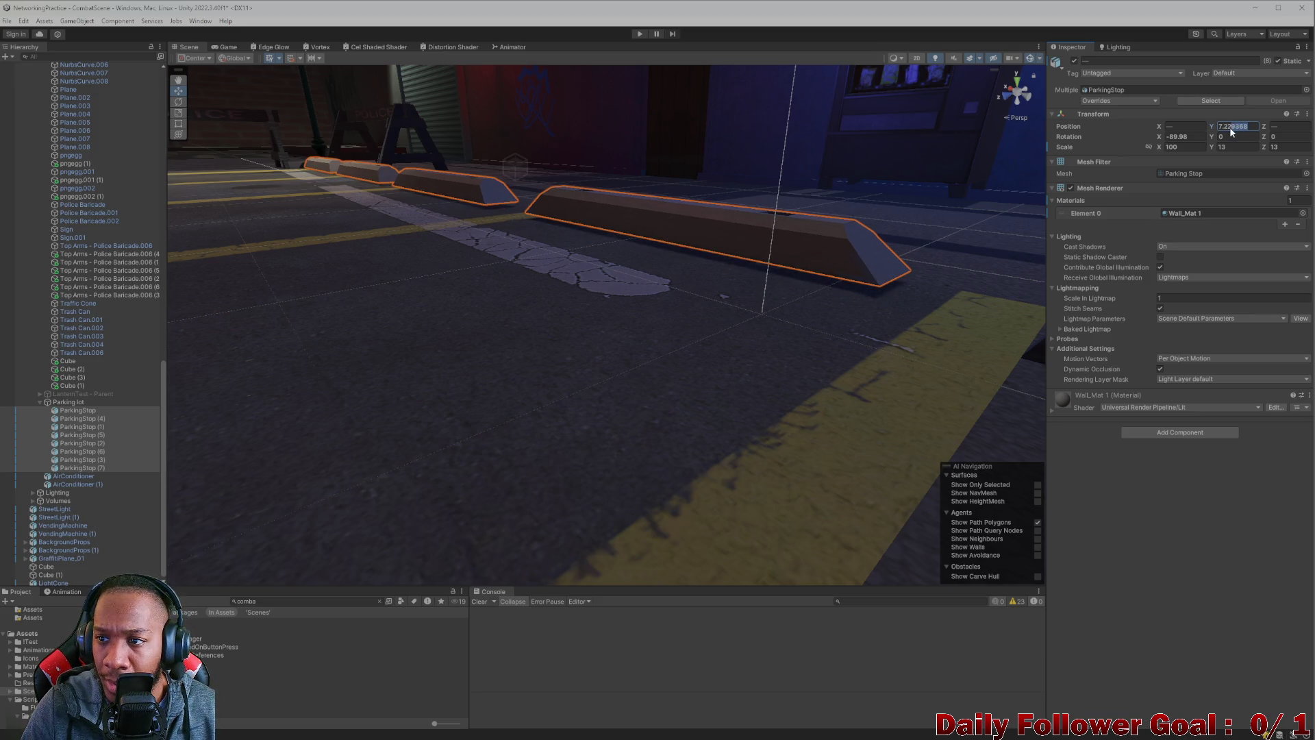
- Set the parking stops' Position Y to 7.18 and frame them at a level view
key(BackSpace)
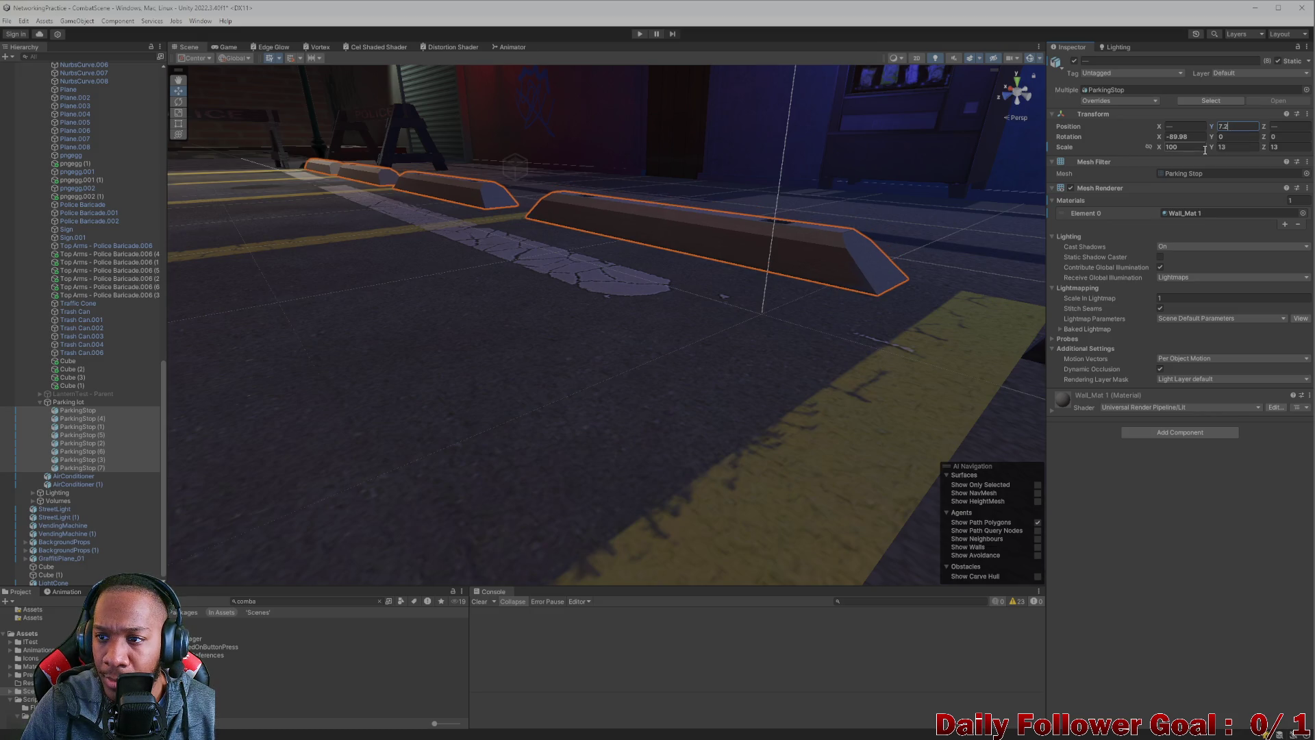
key(BackSpace)
text(1)
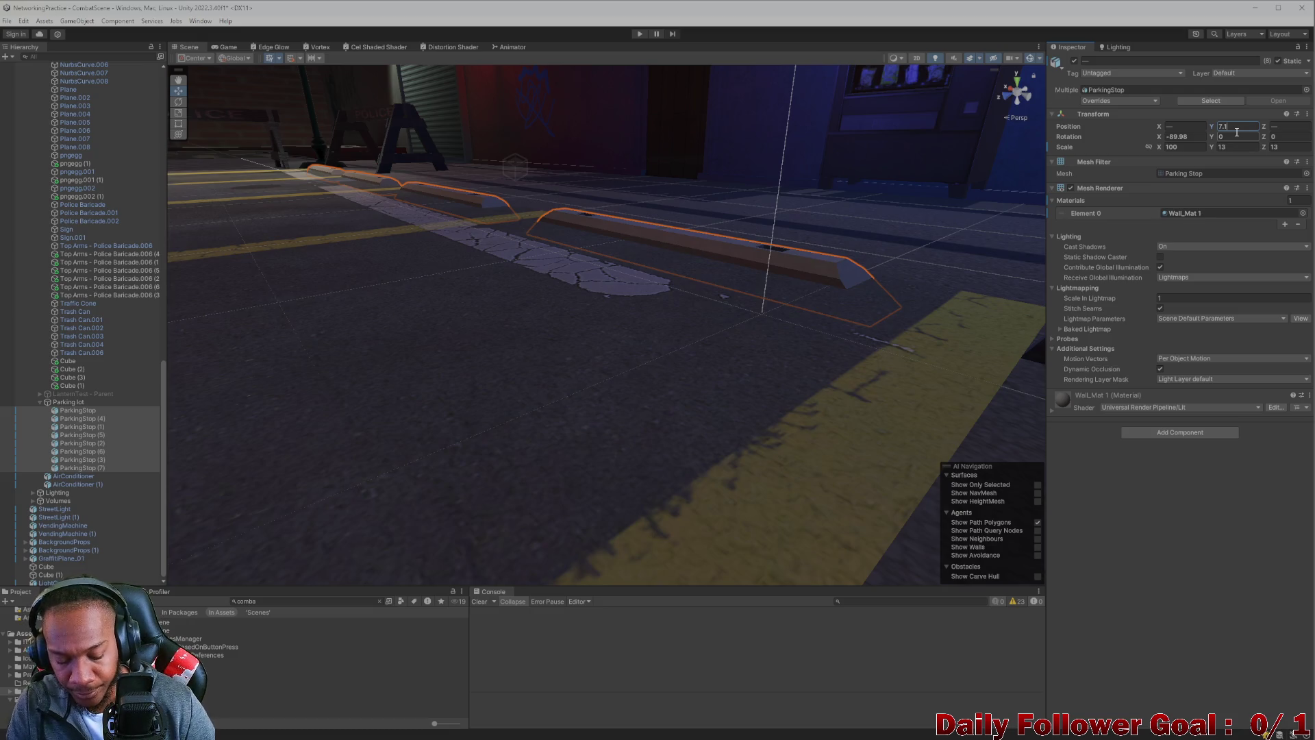
text(5)
key(BackSpace)
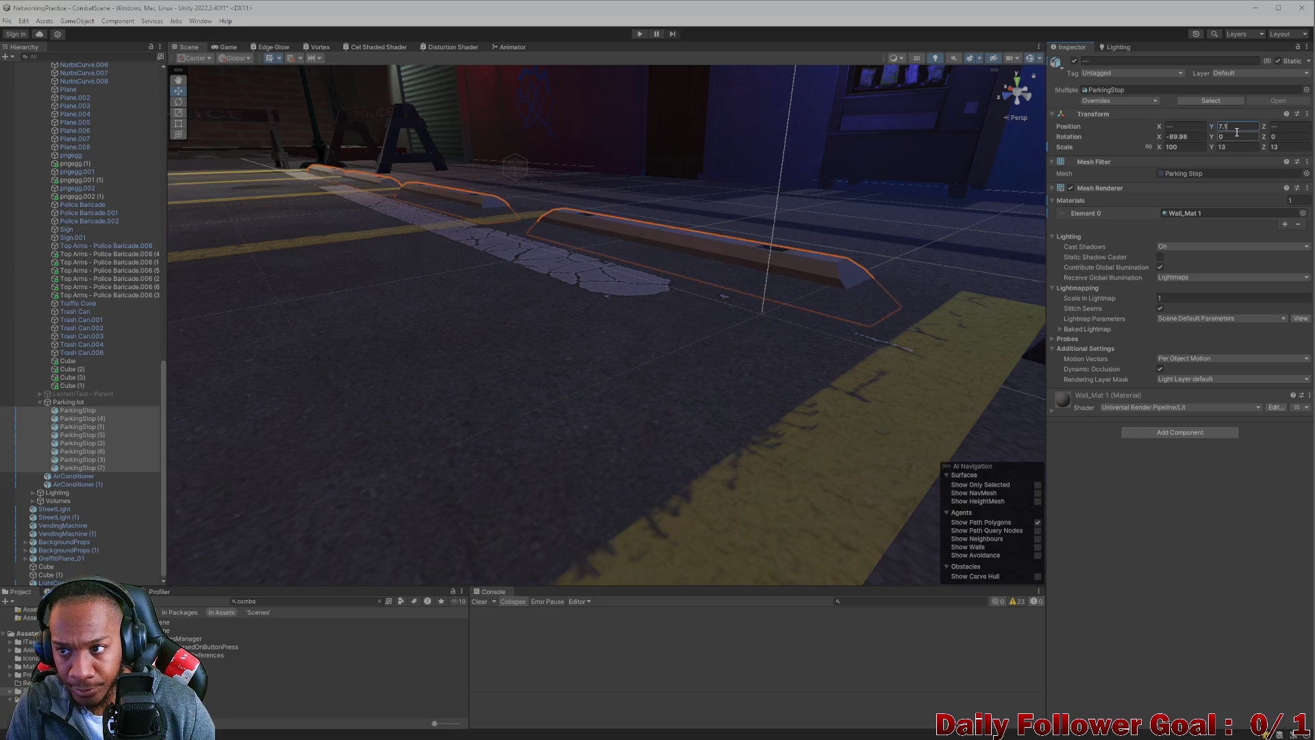
text(8)
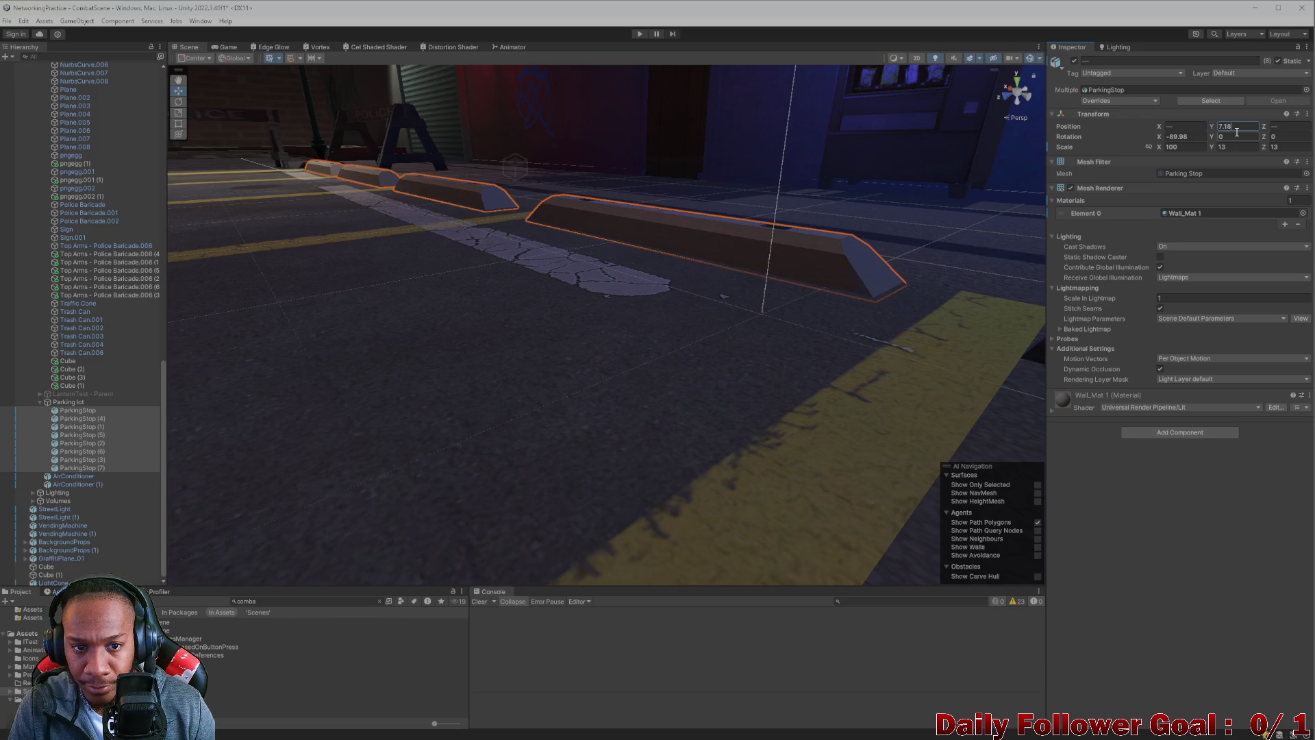
key(Return)
key(f)
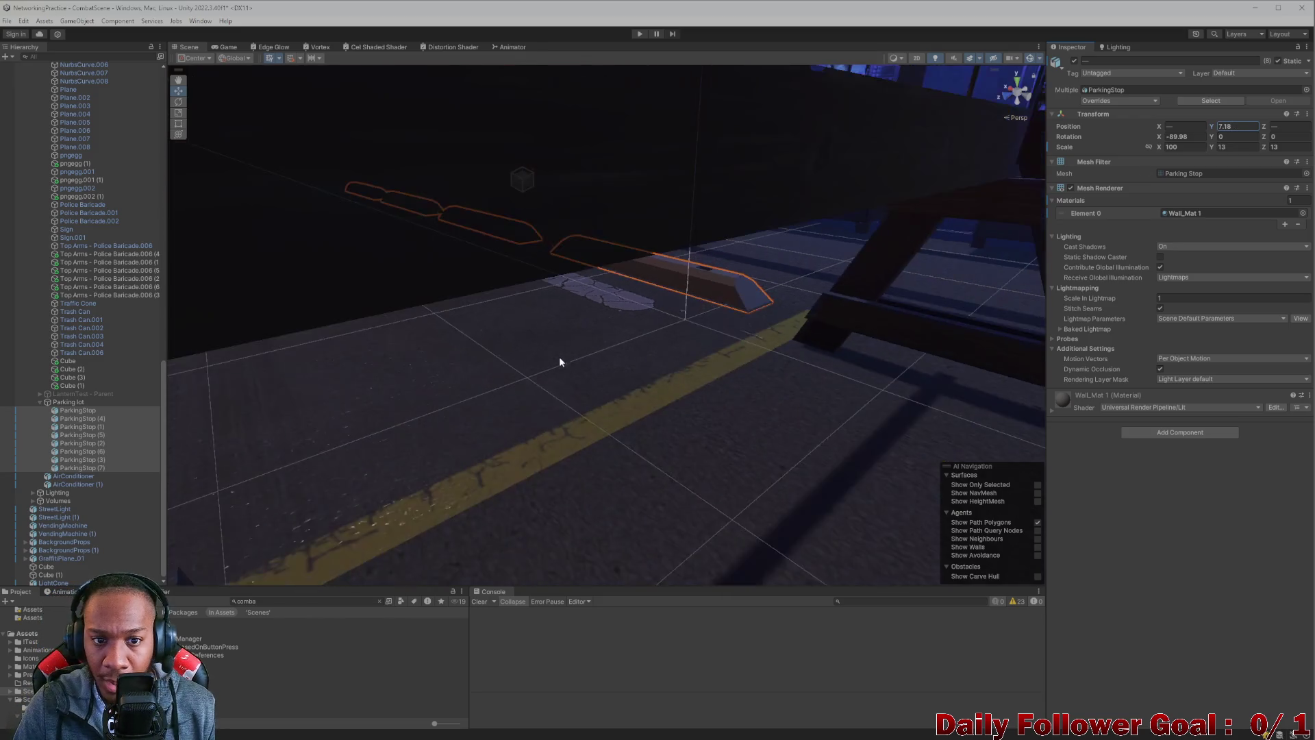
scroll(458, 341, up, 10)
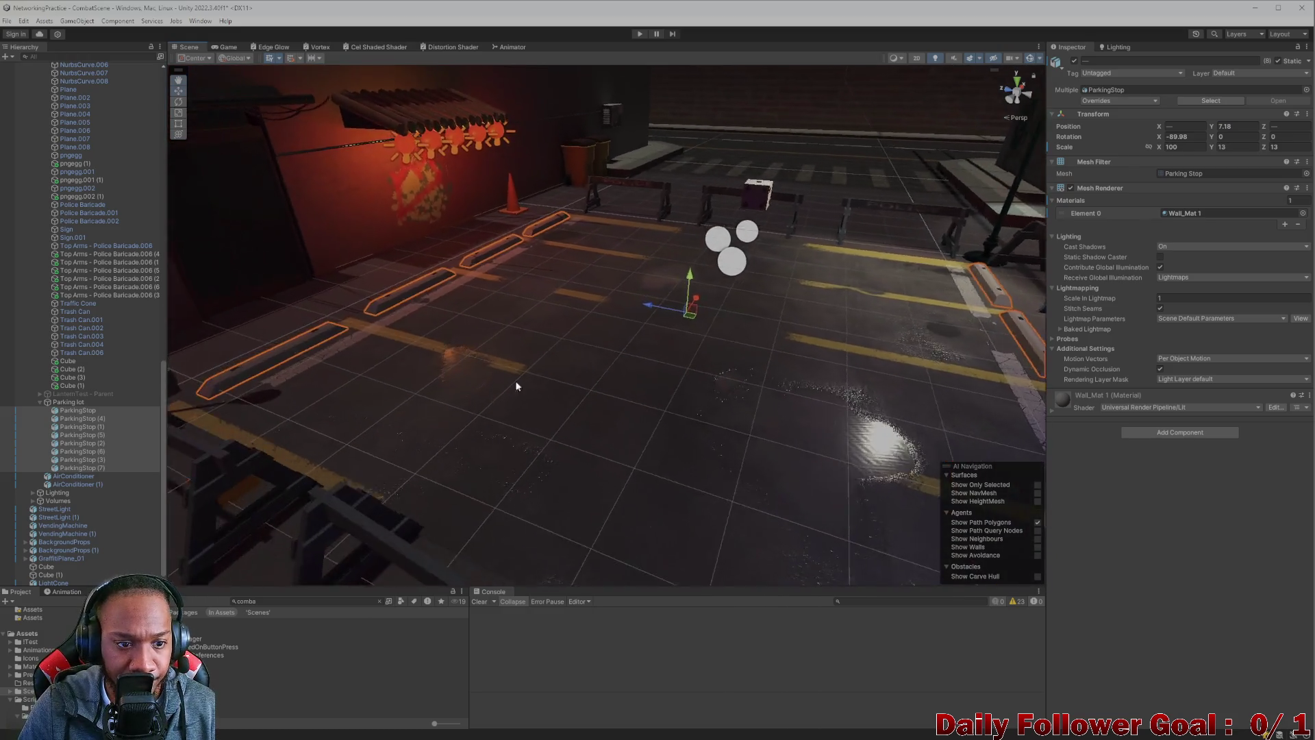
mouse_move(630, 416)
mouse_down()
mouse_move(560, 431)
mouse_move(463, 355)
mouse_move(132, 405)
mouse_move(502, 285)
mouse_move(364, 285)
mouse_move(363, 302)
mouse_move(434, 350)
mouse_move(886, 440)
mouse_move(472, 458)
mouse_move(697, 360)
mouse_move(704, 368)
mouse_move(696, 259)
mouse_move(634, 376)
mouse_move(663, 376)
mouse_move(623, 355)
mouse_move(661, 323)
mouse_move(687, 326)
mouse_move(577, 375)
mouse_move(624, 396)
mouse_move(615, 237)
mouse_move(704, 205)
mouse_move(754, 220)
mouse_move(746, 246)
mouse_move(713, 270)
mouse_move(573, 282)
mouse_move(586, 328)
mouse_move(566, 418)
mouse_move(287, 276)
mouse_up()
- Try reparenting Cube.036 under Cube.040 and dismiss the prefab restructure warning
click(614, 360)
scroll(35, 210, up, 2)
scroll(36, 209, up, 4)
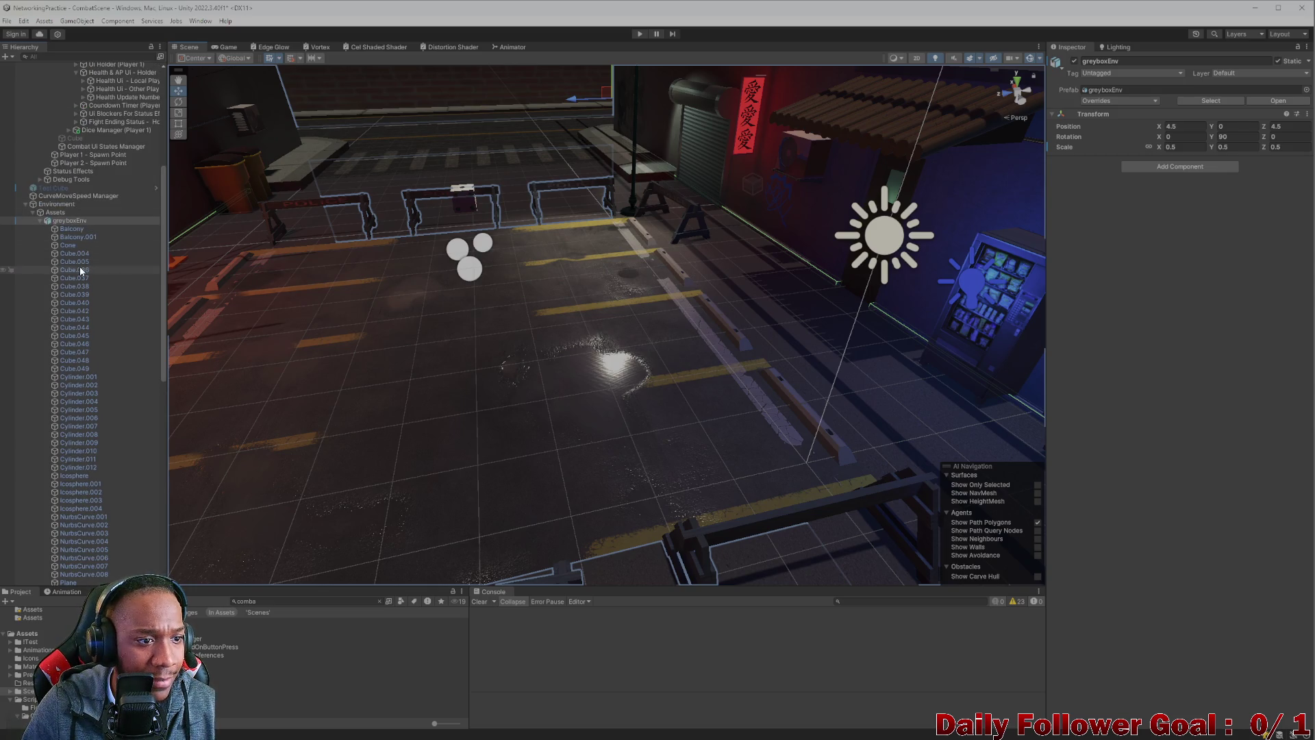
drag(79, 270, 73, 302)
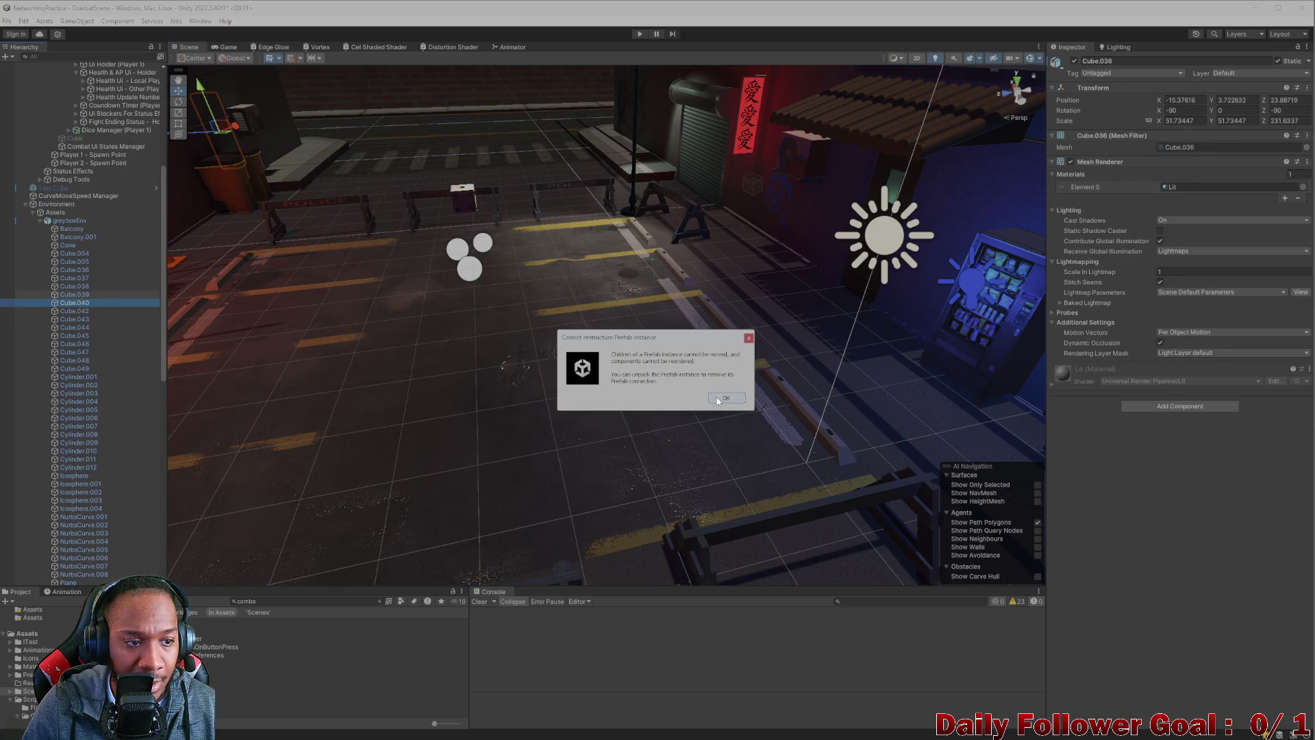
click(723, 398)
- Collapse the greyboxEnv, Parking lot, Spawn Points and Environment groups in the Hierarchy
click(36, 220)
click(39, 221)
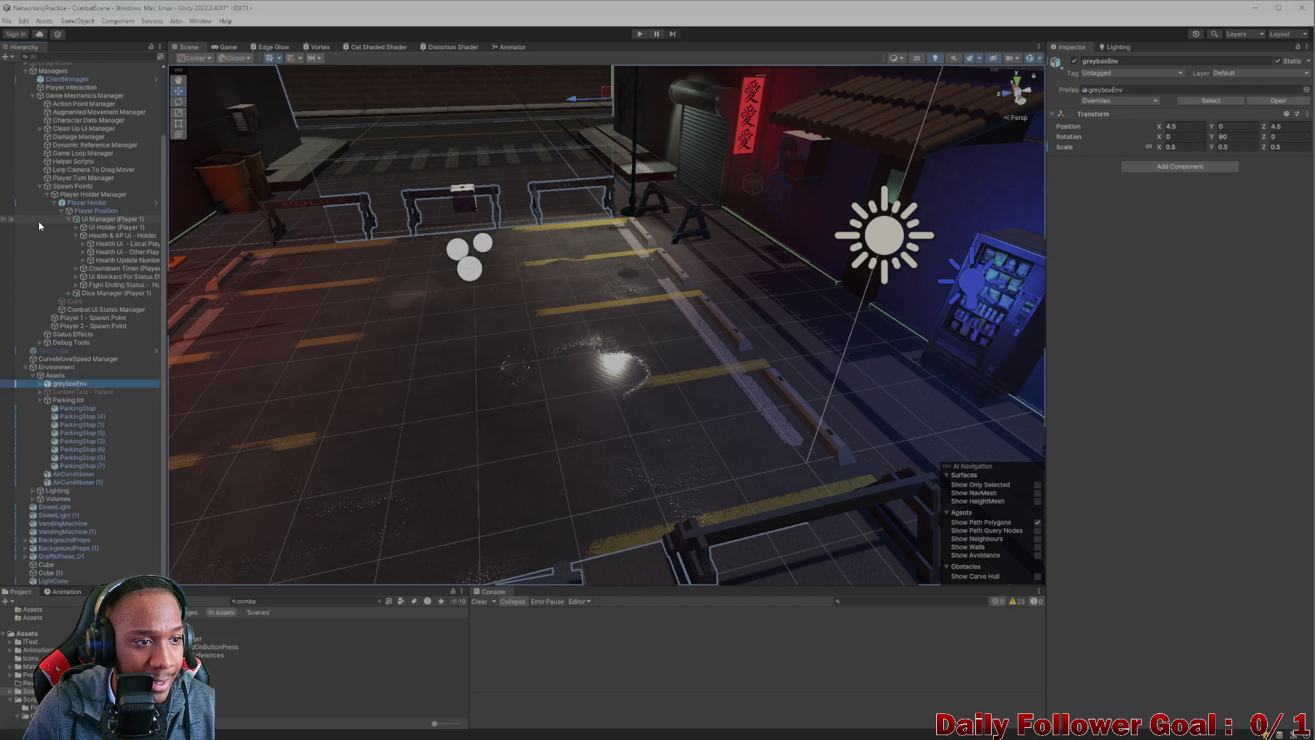
click(39, 400)
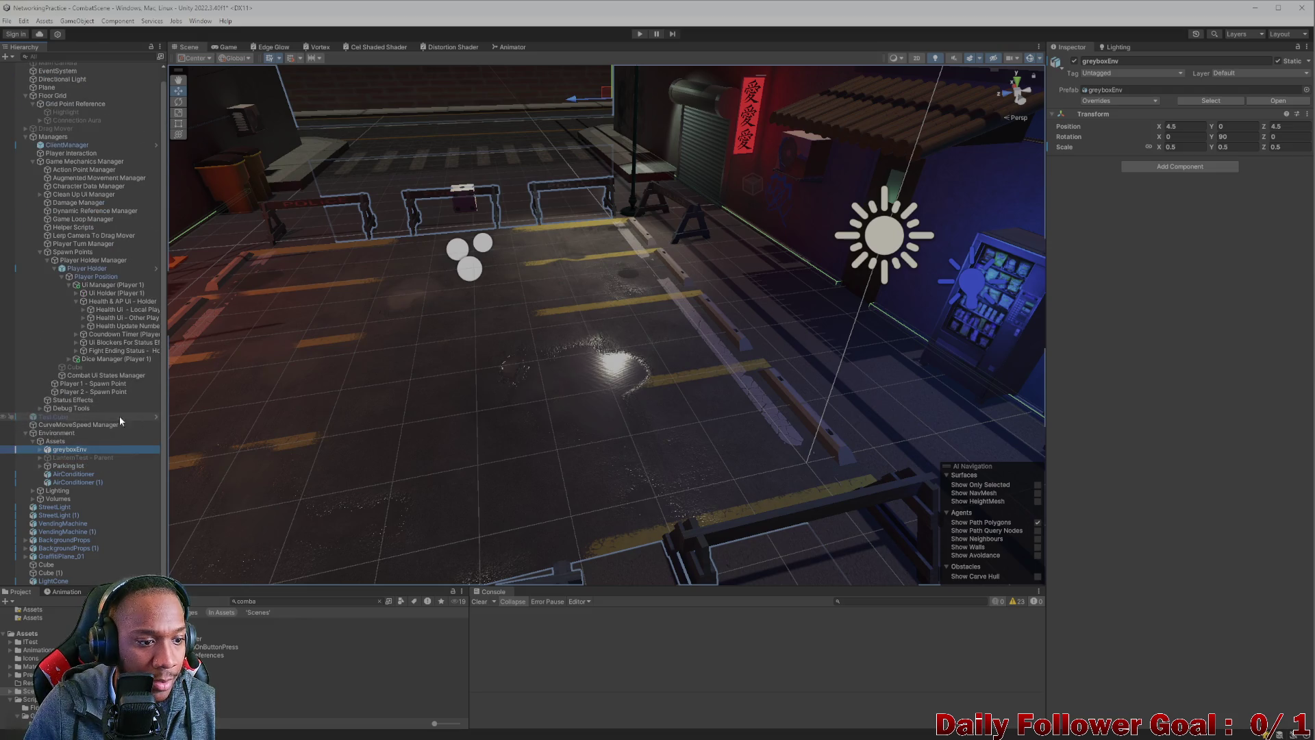
click(40, 251)
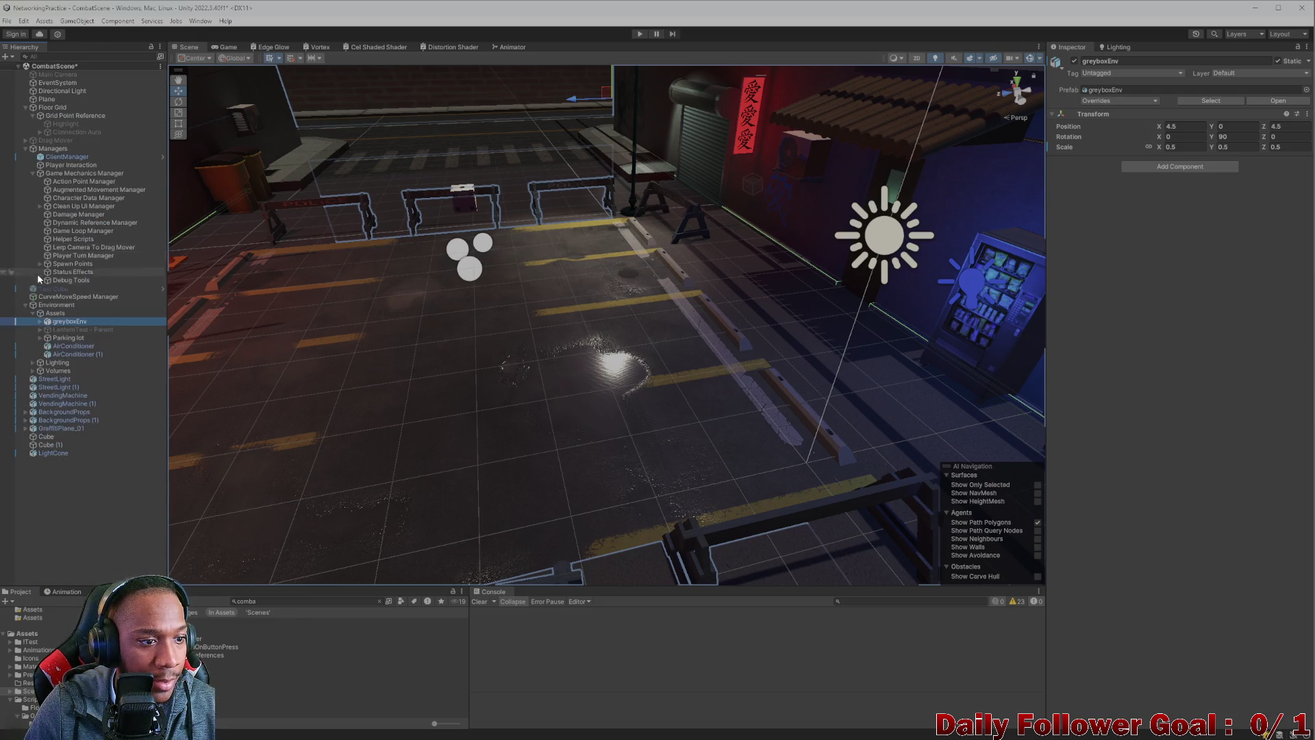
click(26, 304)
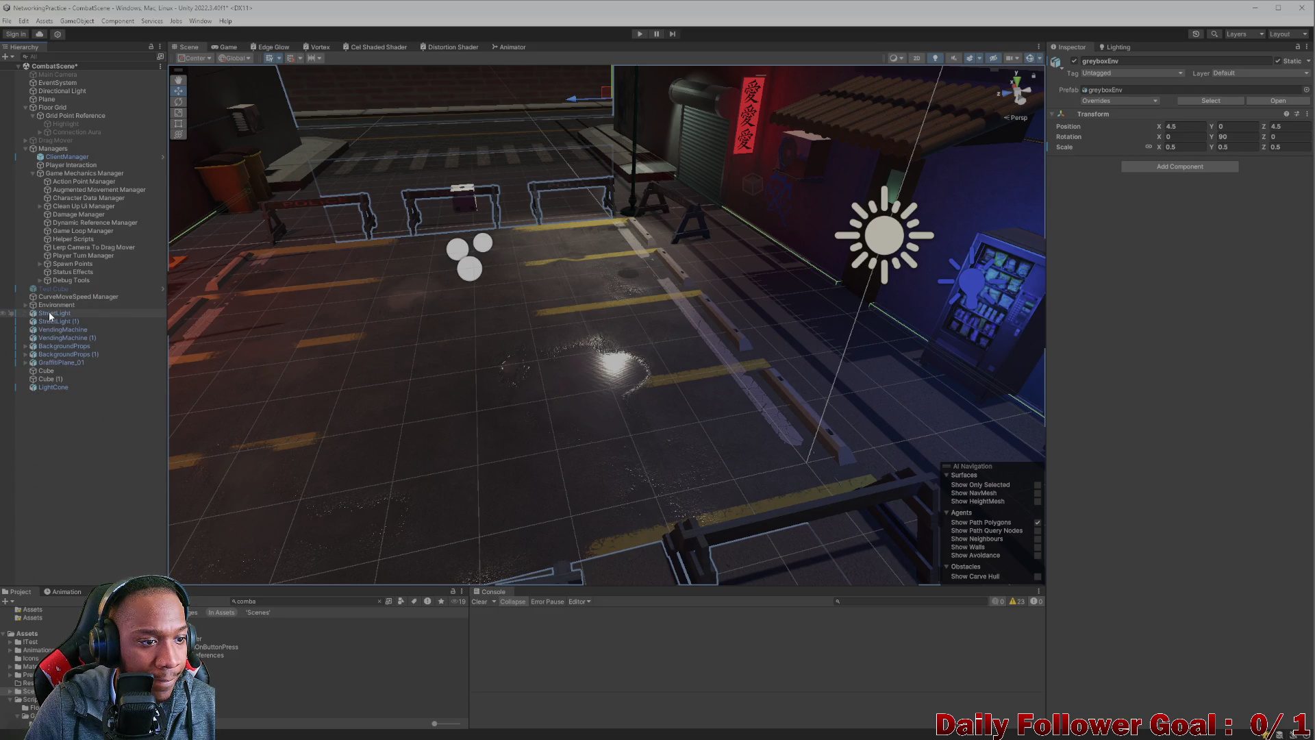
- Review StreetLight, StreetLight (1), VendingMachine and GraffitiPlane_01, framing the graffiti plane
click(48, 312)
click(55, 321)
click(62, 330)
click(62, 361)
key(f)
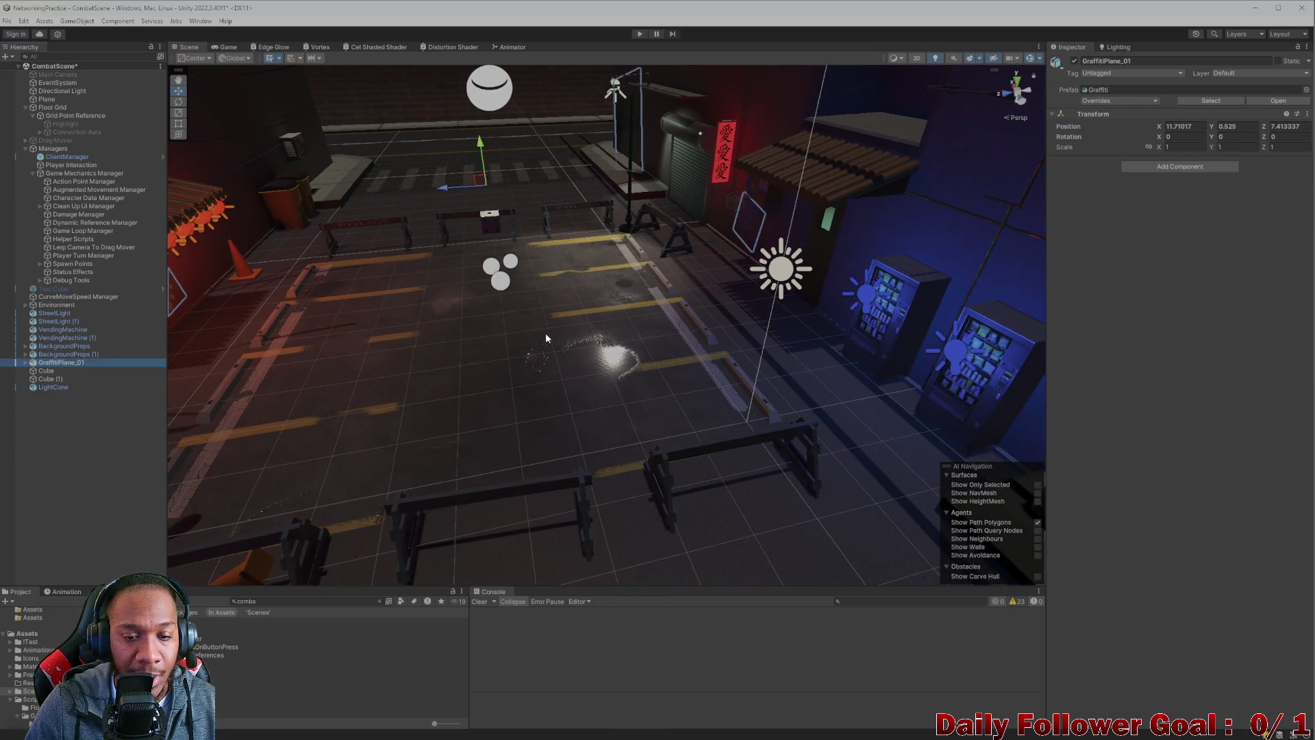
click(548, 329)
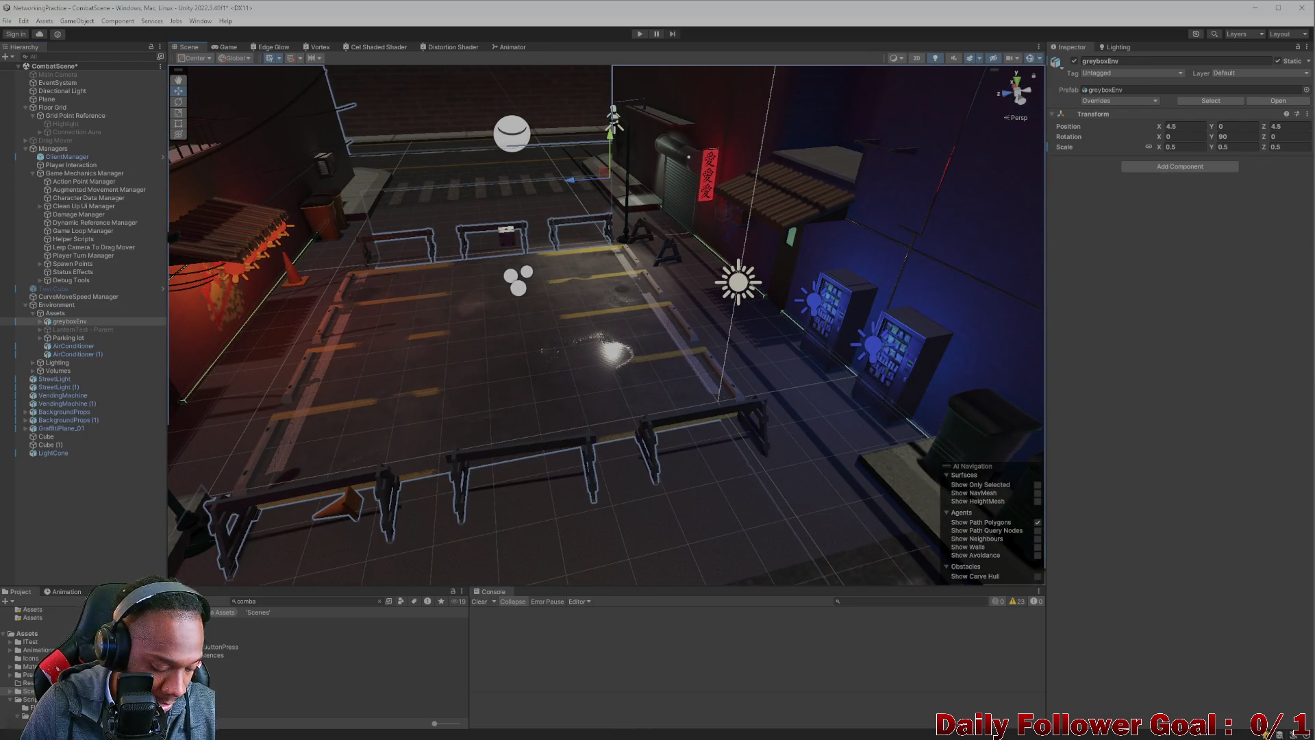
click(89, 525)
mouse_move(367, 376)
mouse_down()
mouse_move(607, 355)
mouse_move(848, 397)
mouse_move(662, 356)
mouse_up()
scroll(654, 355, down, 2)
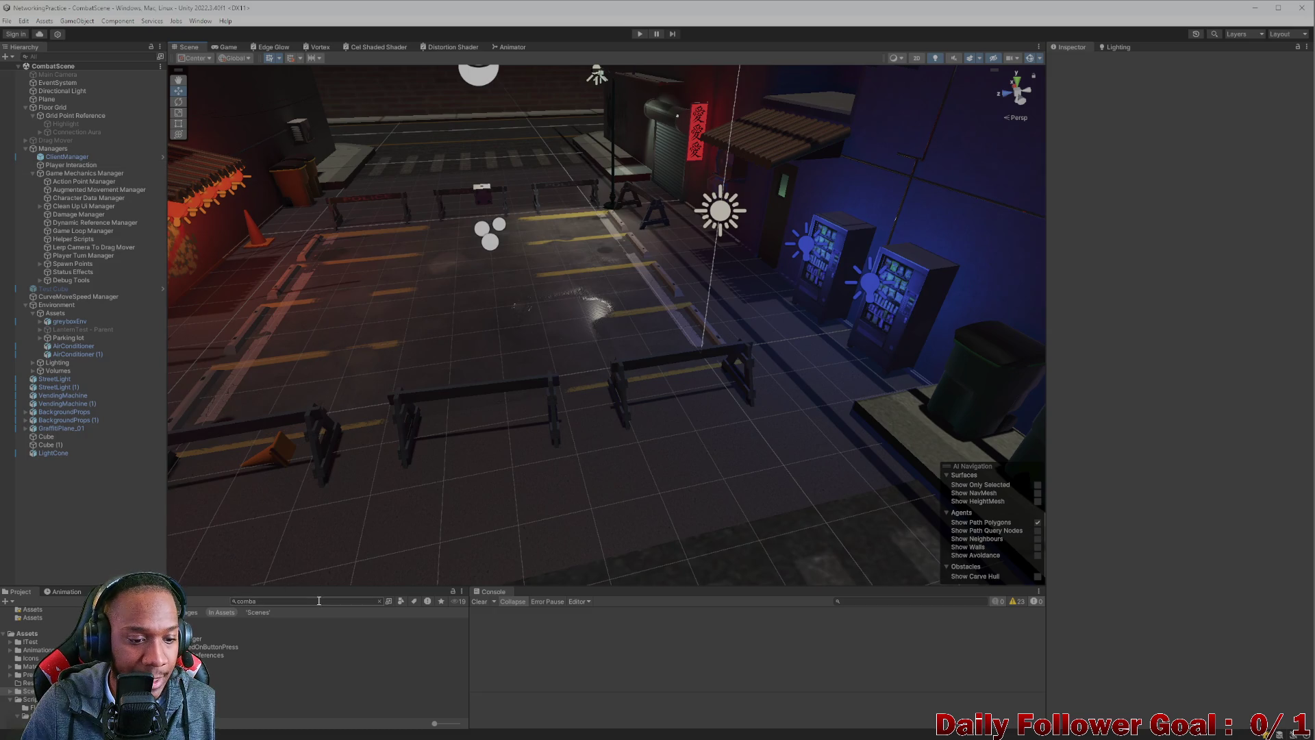
key(ctrl+a)
- Open the Lobby scene through a 'lobb' project search and snap the editor to the left of the screen
key(BackSpace)
text(lobb)
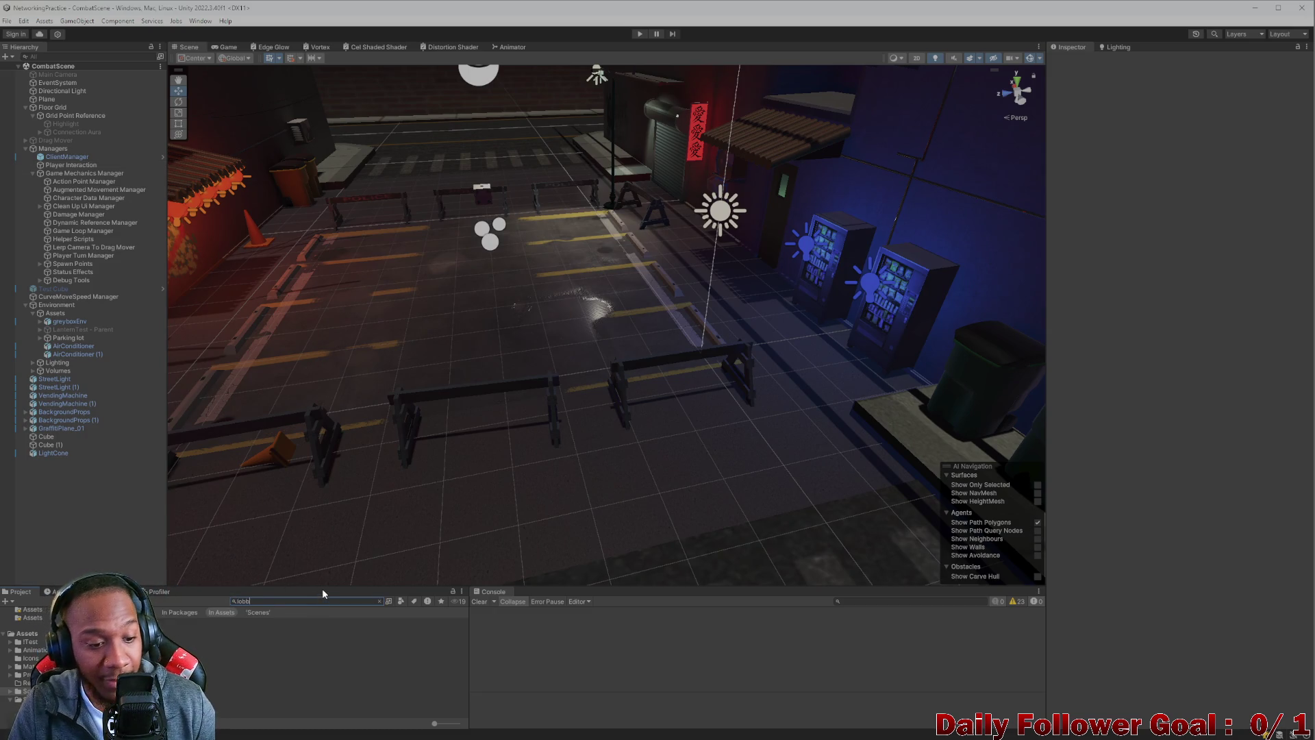
key(Down)
key(Return)
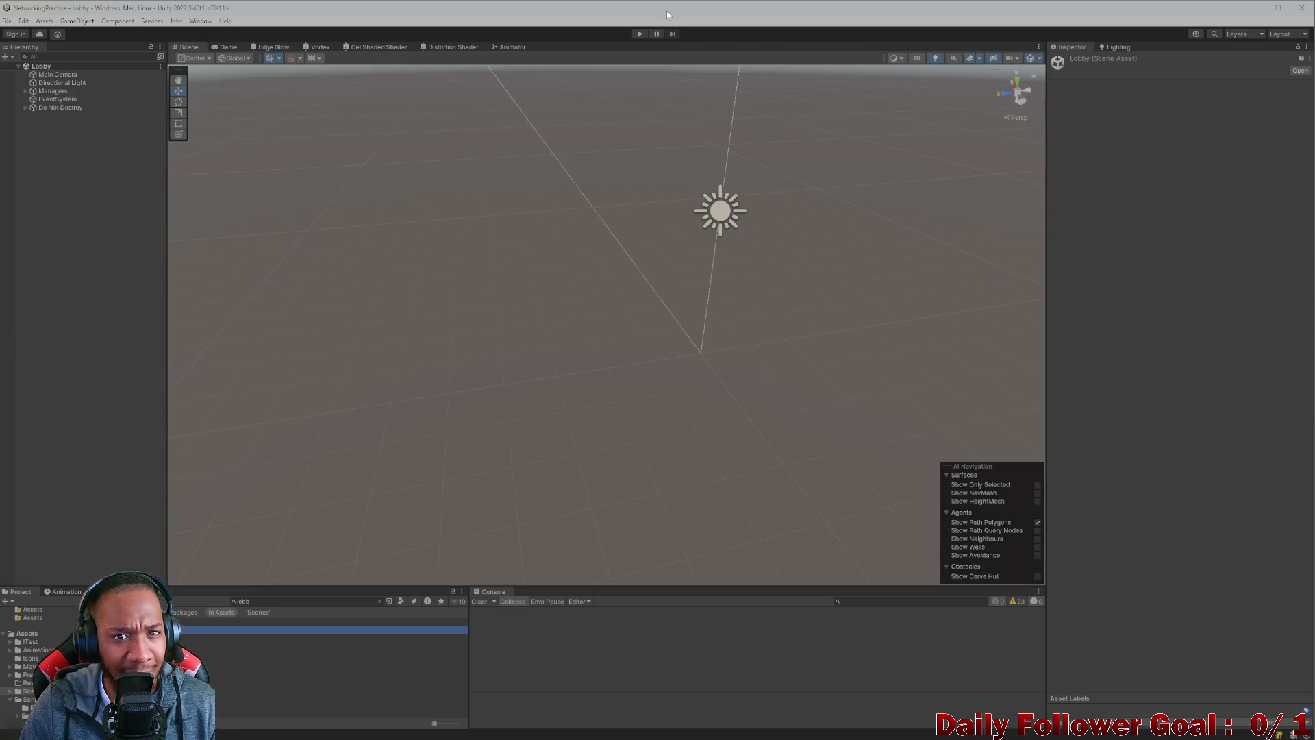
mouse_move(808, 8)
mouse_down()
mouse_move(808, 36)
mouse_move(224, 103)
mouse_move(257, 40)
mouse_move(319, 11)
mouse_move(306, 14)
mouse_up()
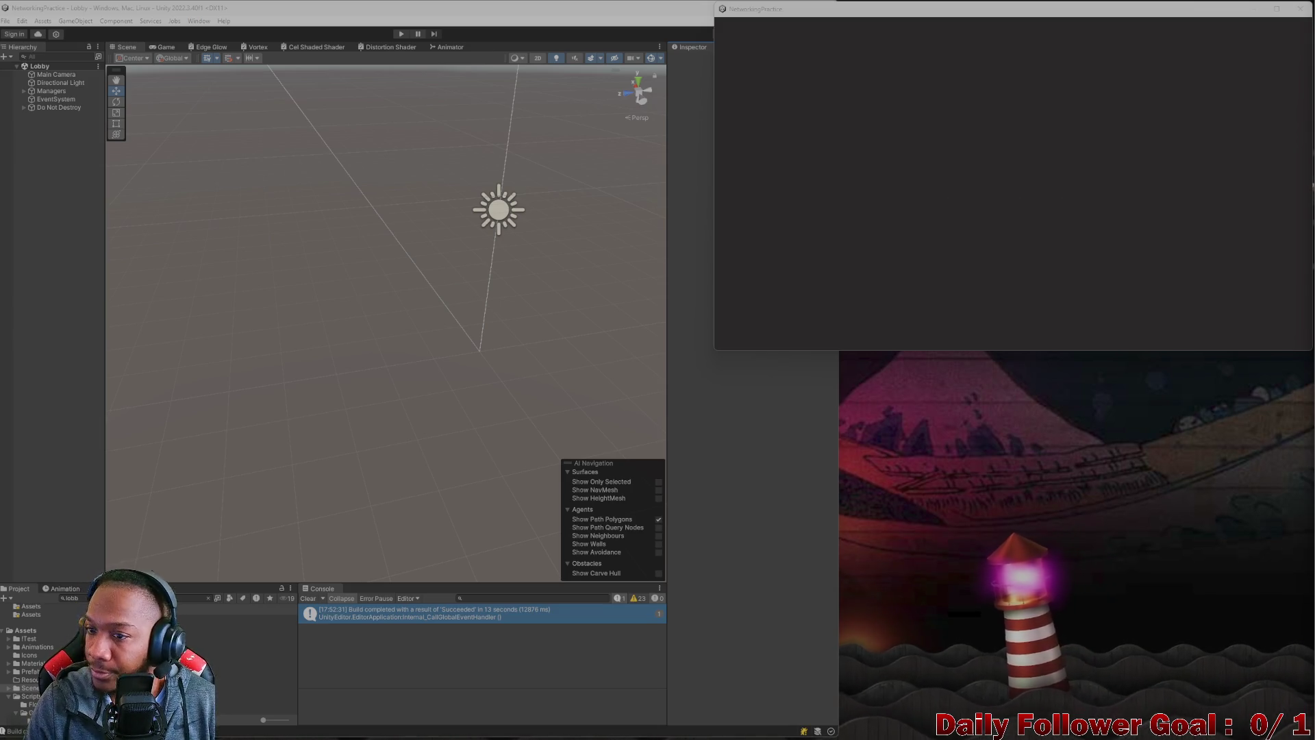
click(458, 15)
- Start Play mode on the Lobby scene while checking to-do item 2 in Visual Studio
click(398, 35)
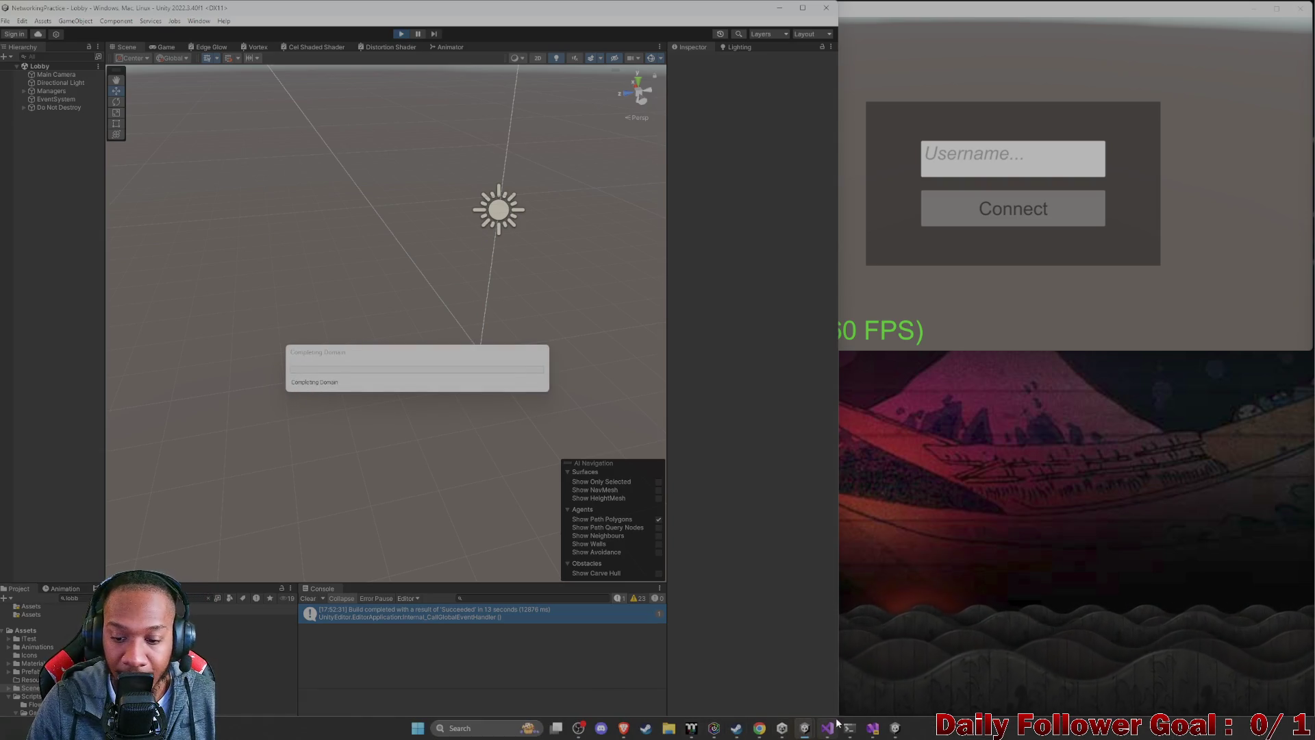
click(829, 725)
drag(130, 412, 690, 411)
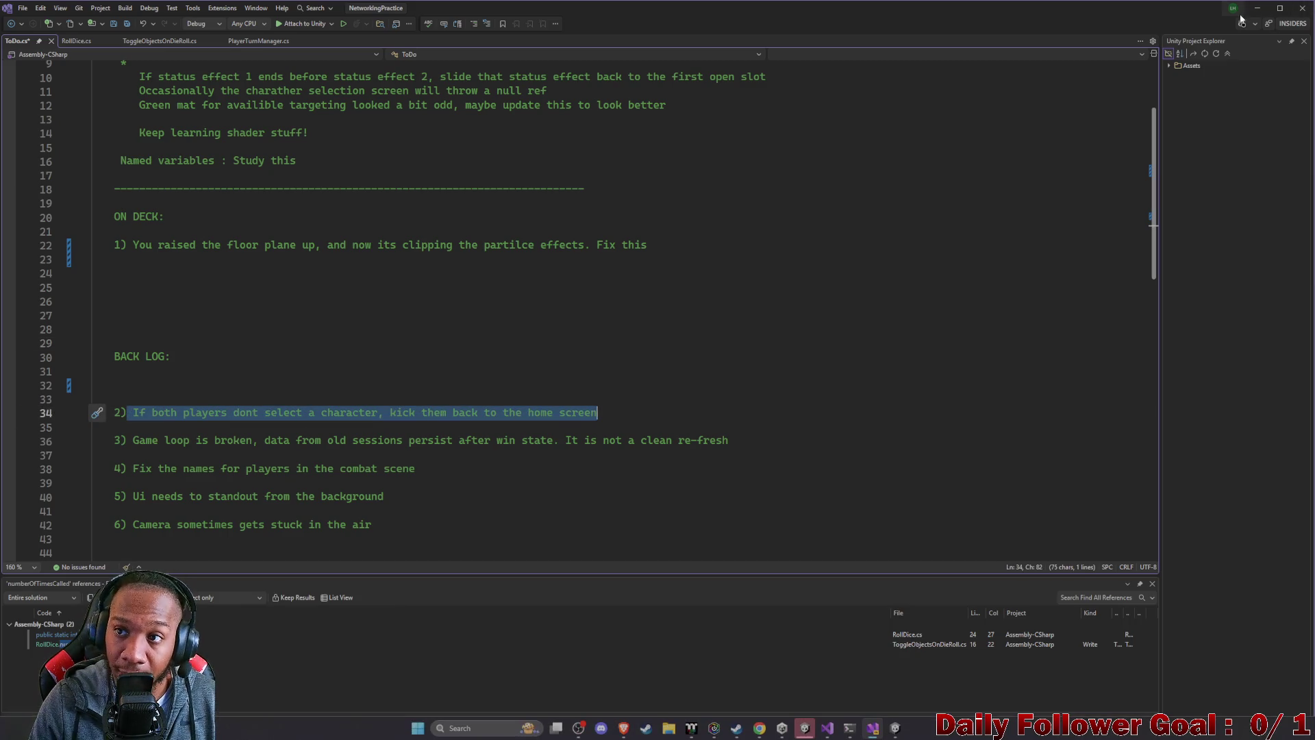
click(1257, 7)
- Enter a test username in each client and connect both players to the lobby
click(383, 293)
text(asdf)
click(344, 342)
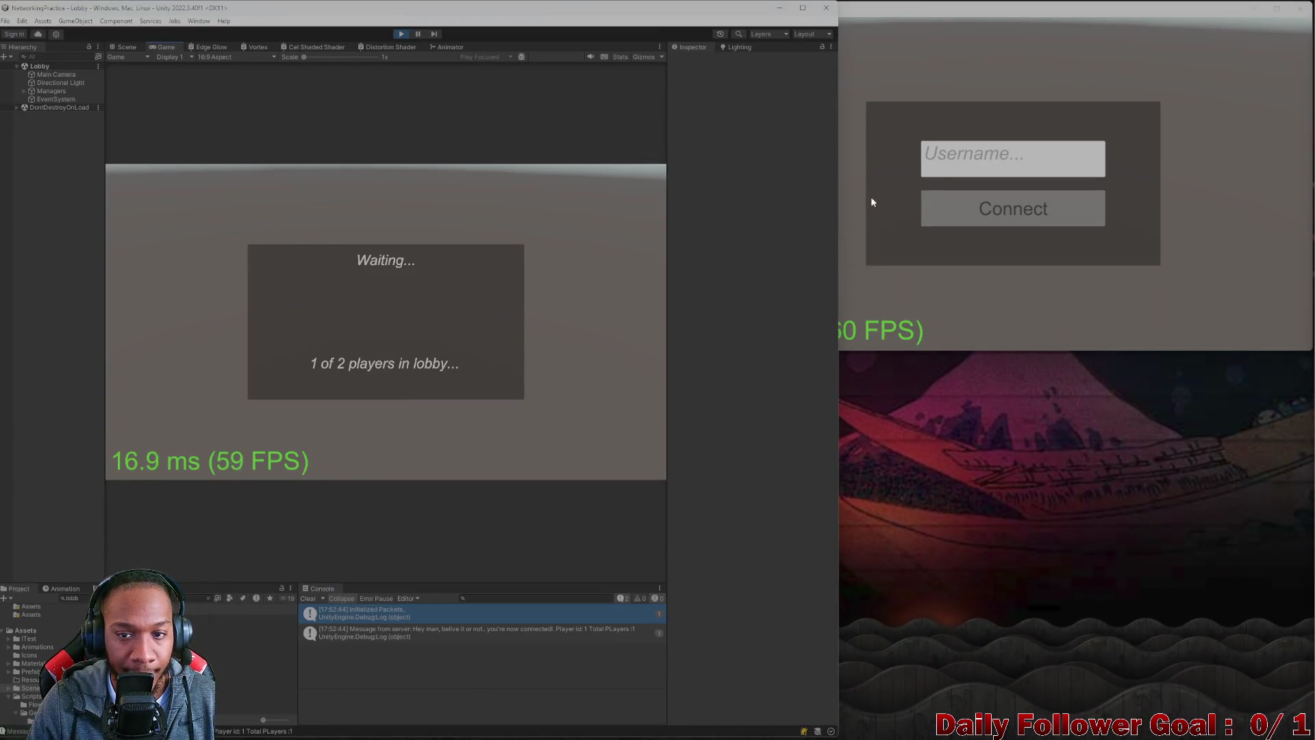
click(949, 159)
text(dkc)
click(975, 205)
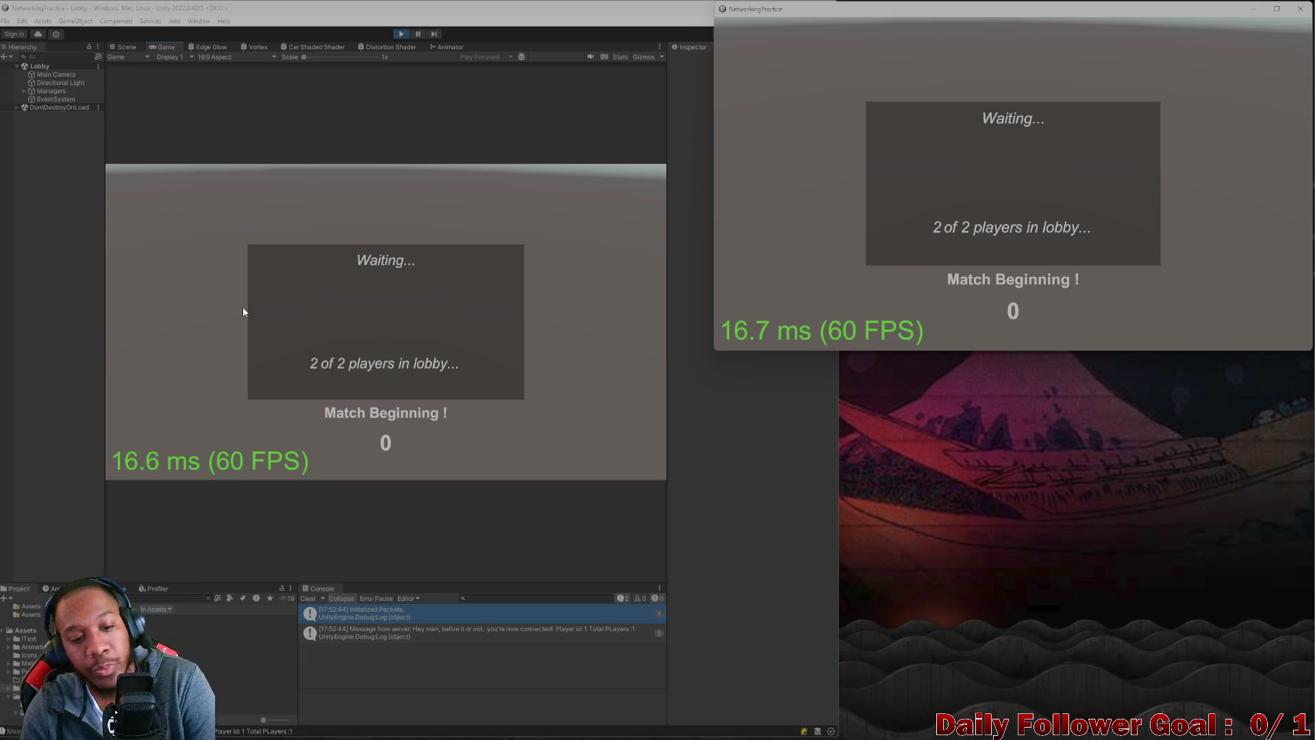
- Pick and confirm The Speedster for the editor player and The Brawn for the build
click(323, 268)
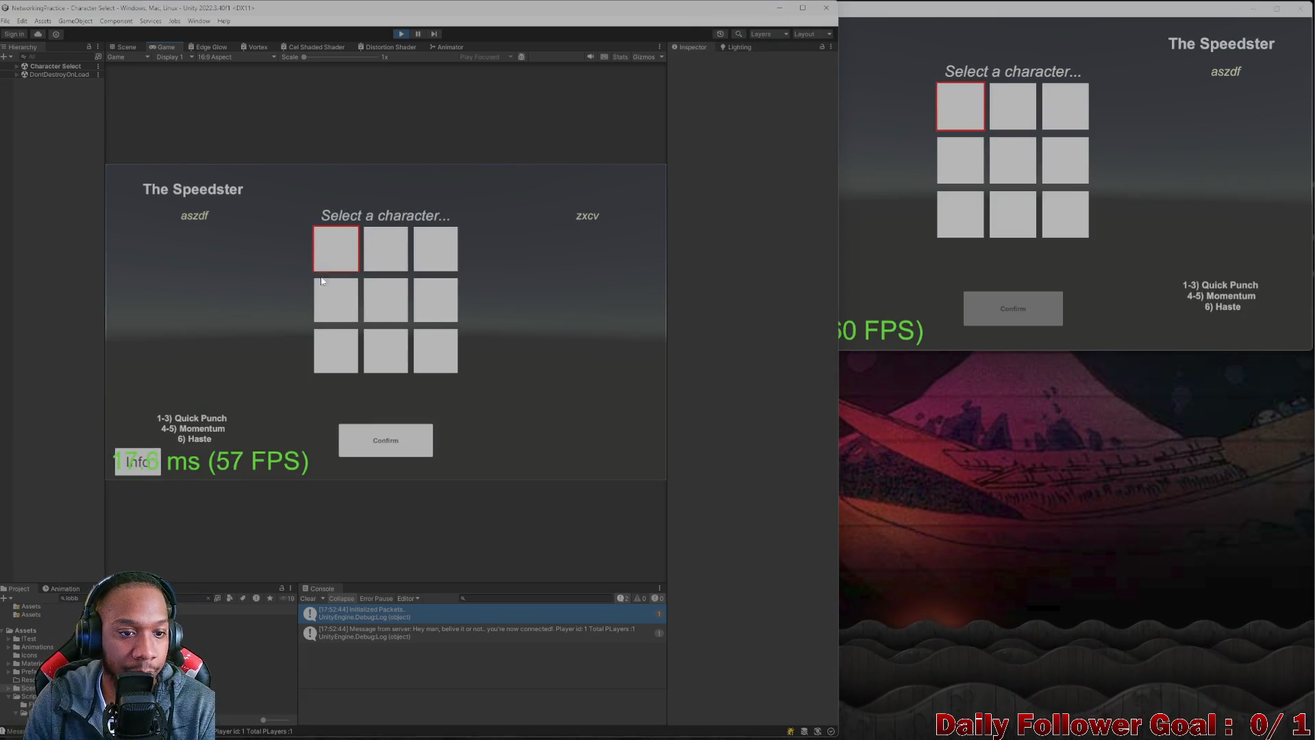
click(407, 448)
click(1024, 116)
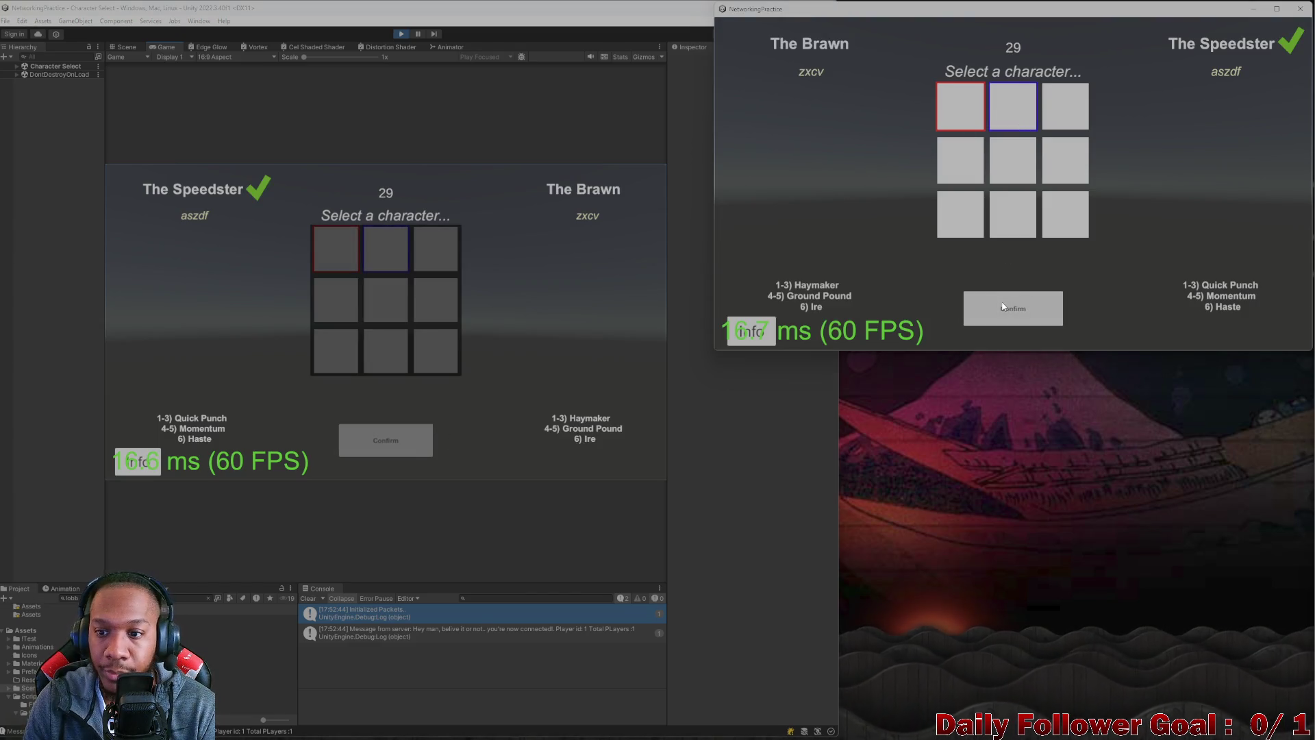
click(1003, 308)
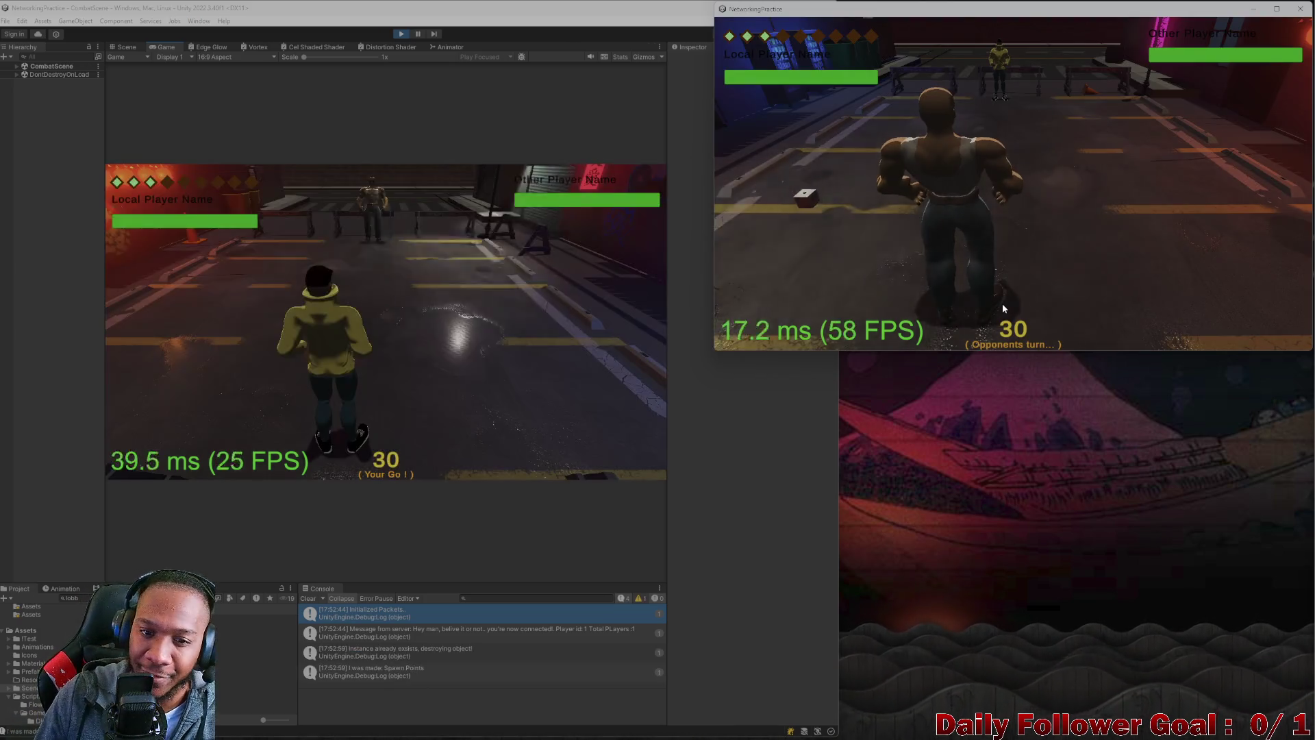
- Clear the console, roll the dice, move the editor player one tile, then plot and cancel a longer path
click(312, 598)
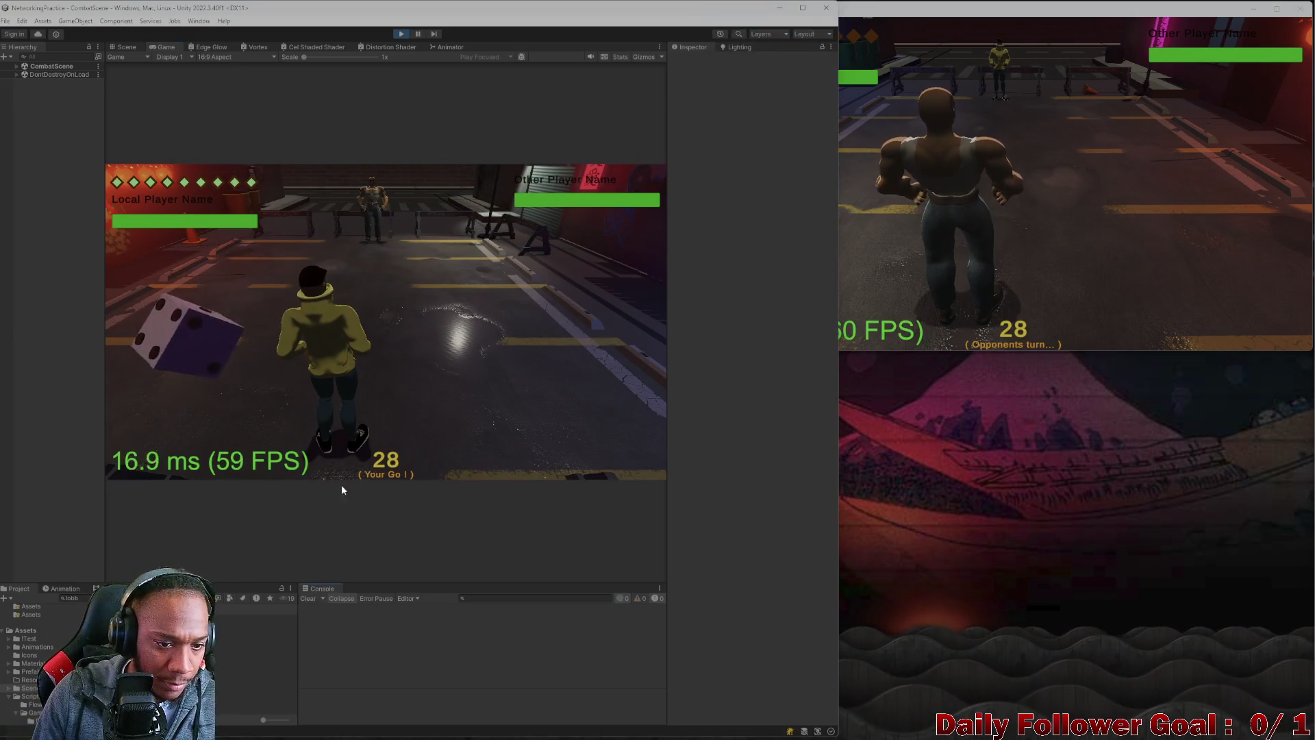
click(182, 351)
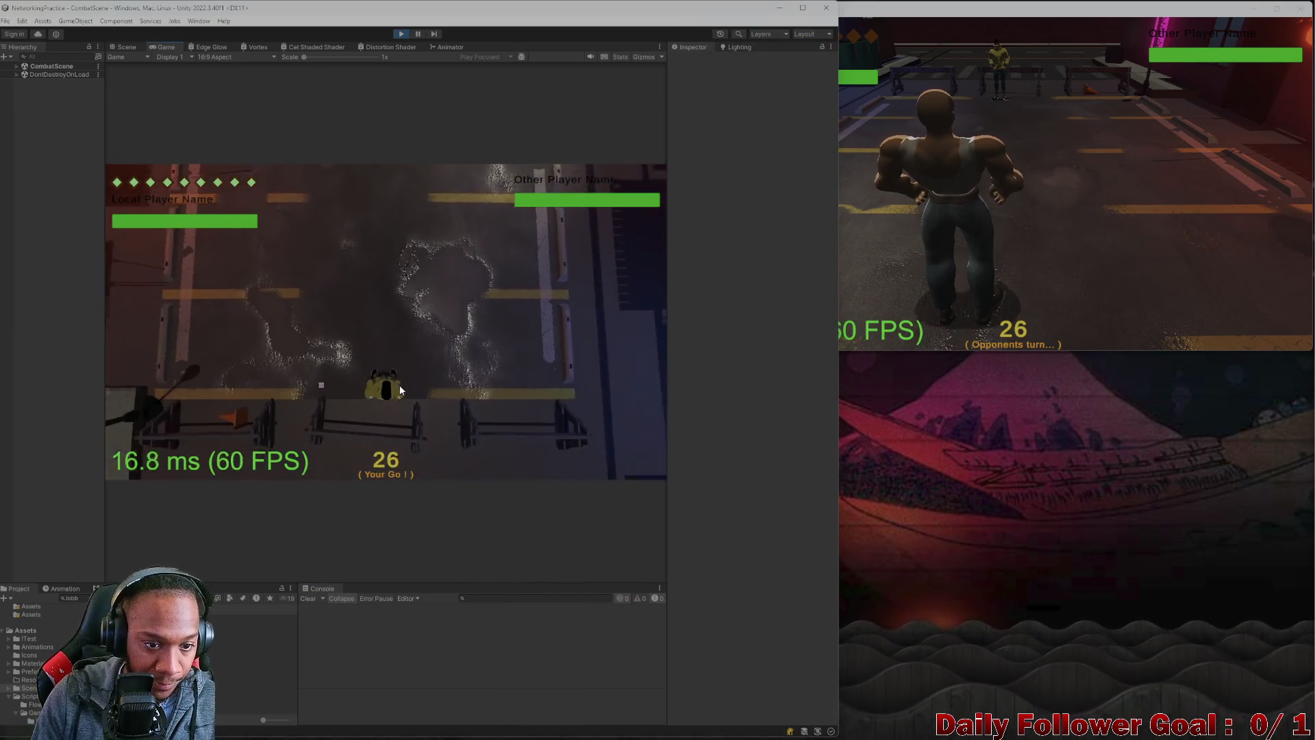
click(209, 381)
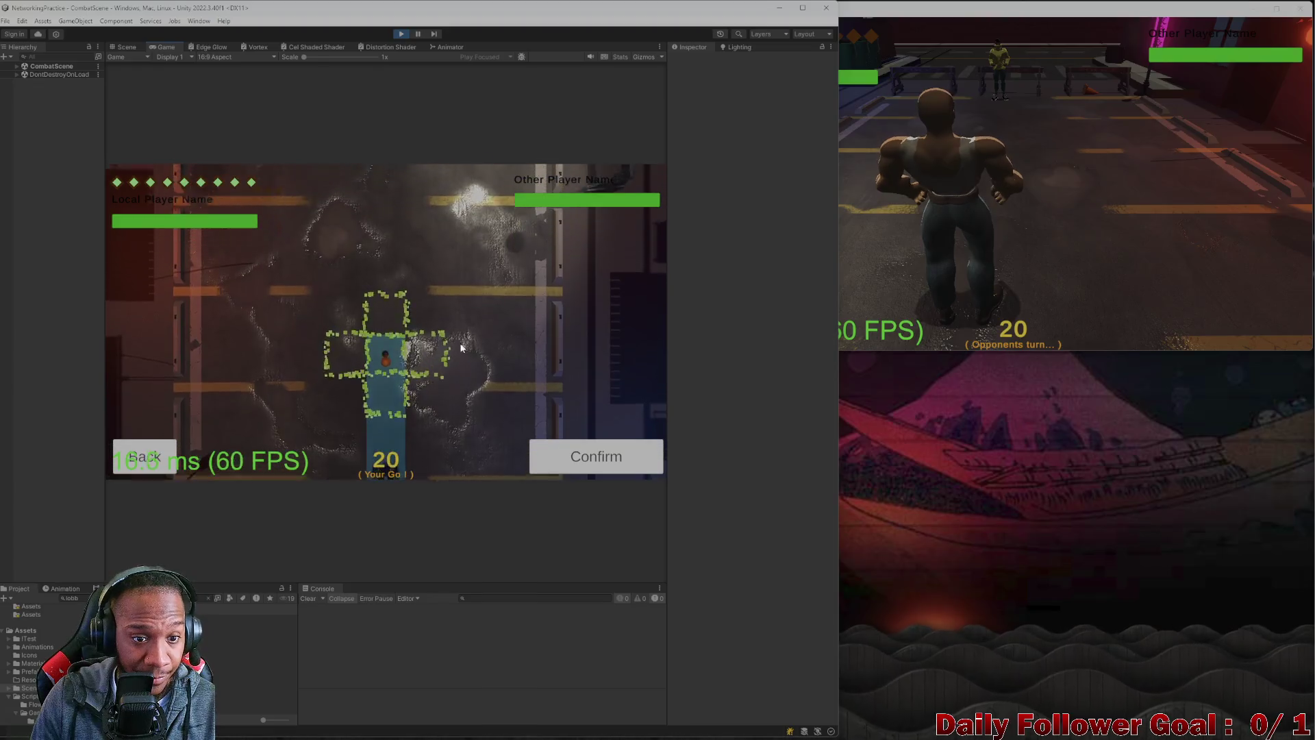
click(573, 458)
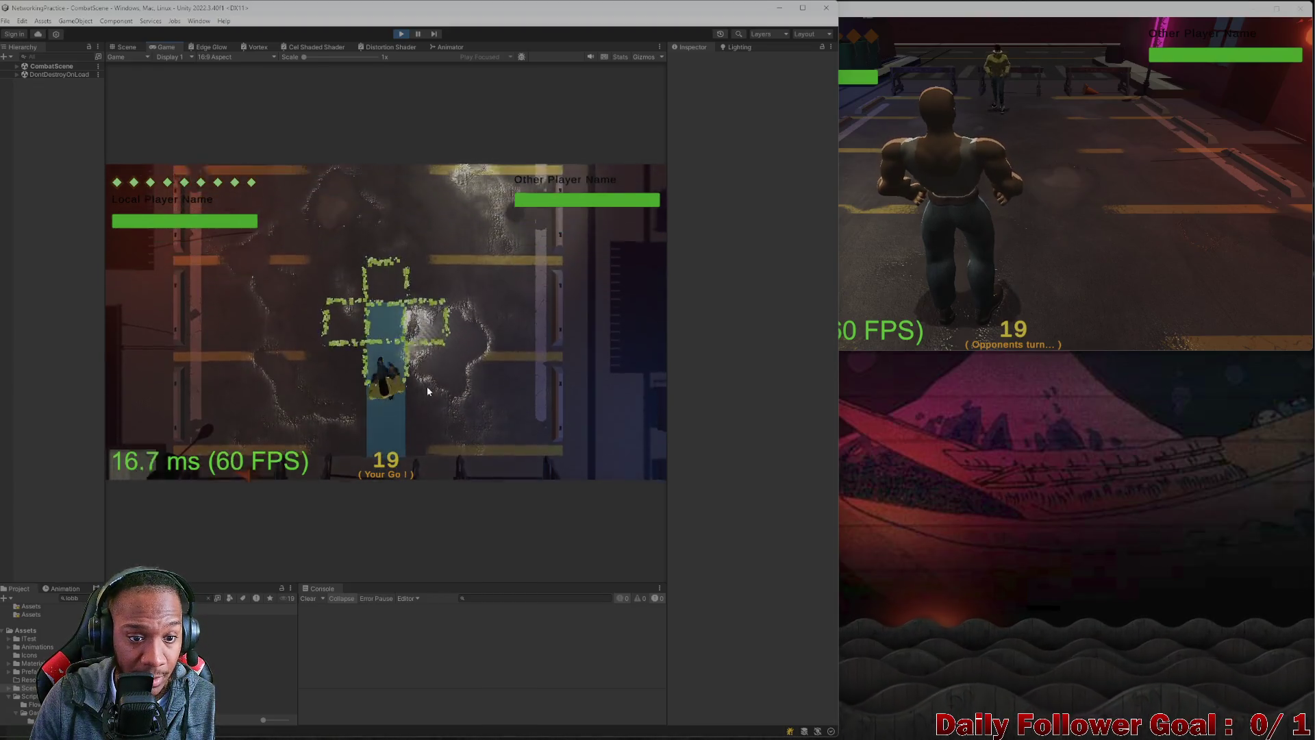
click(184, 379)
click(376, 354)
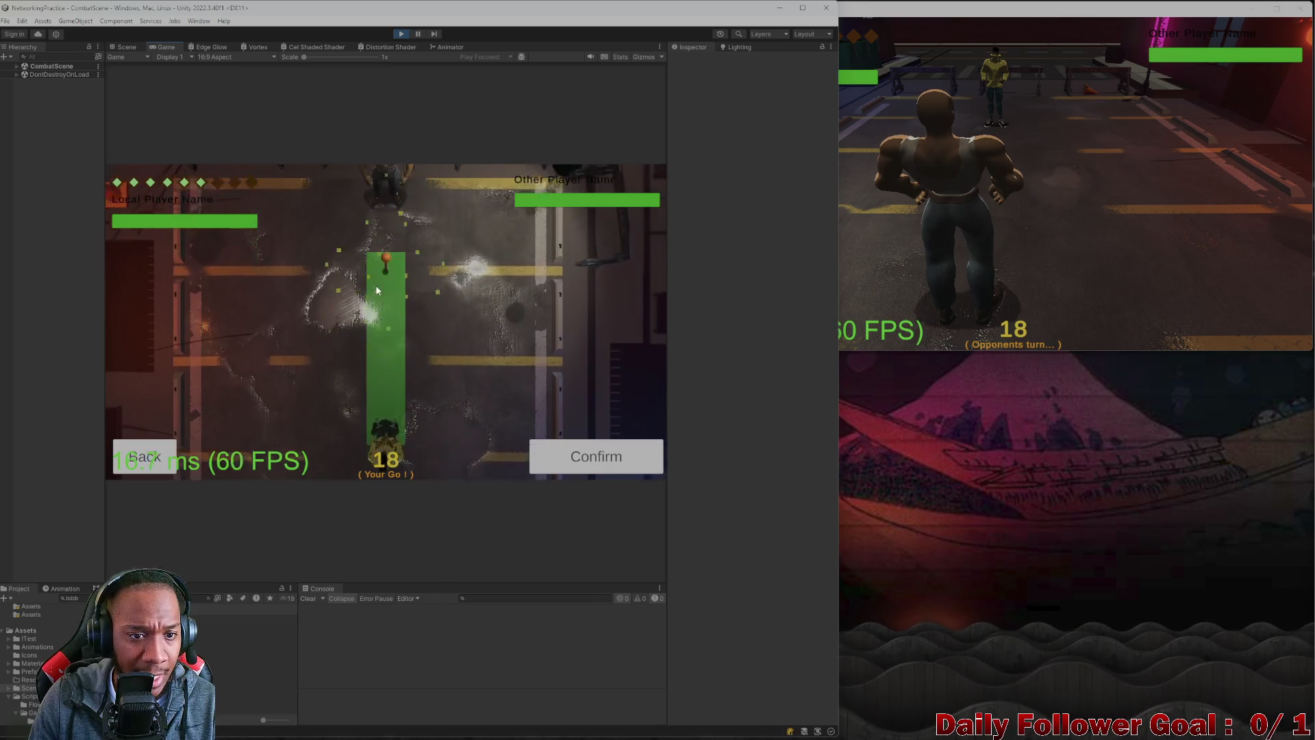
click(389, 357)
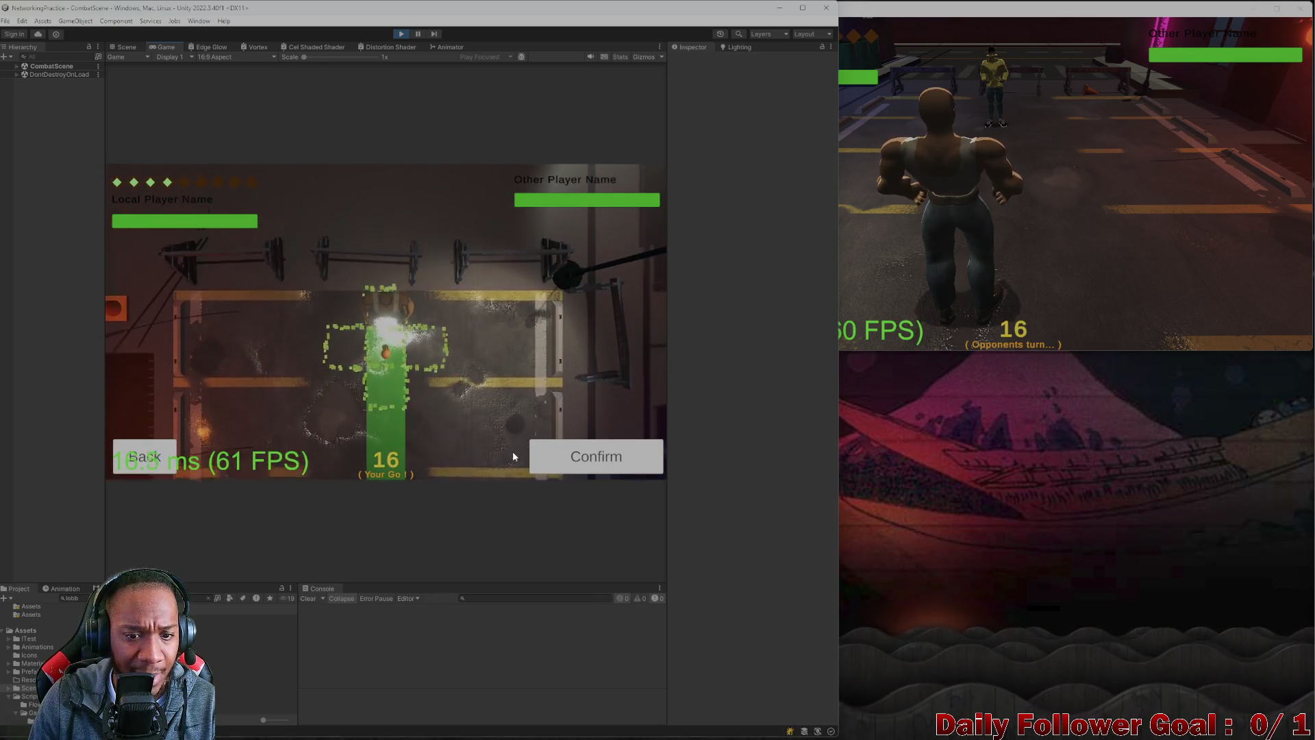
- End the turn so the standalone game takes over and rolls its dice
click(1120, 293)
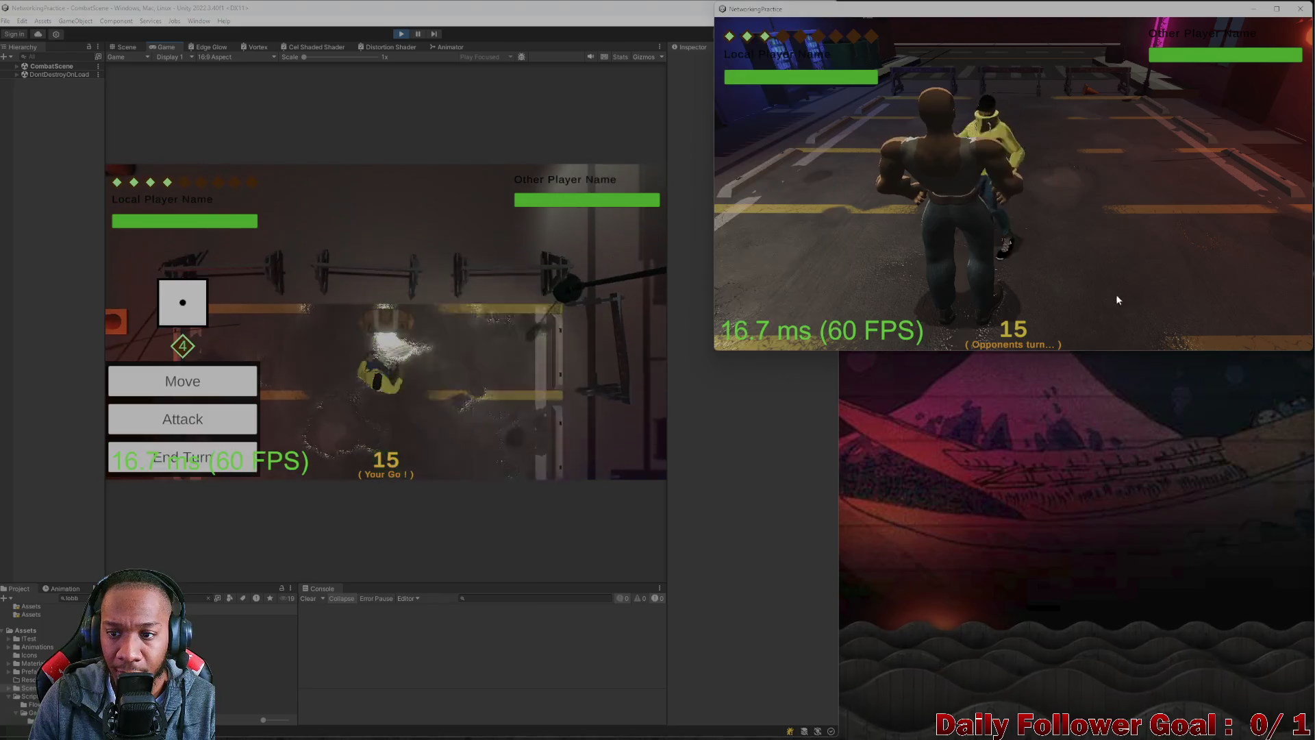
click(169, 458)
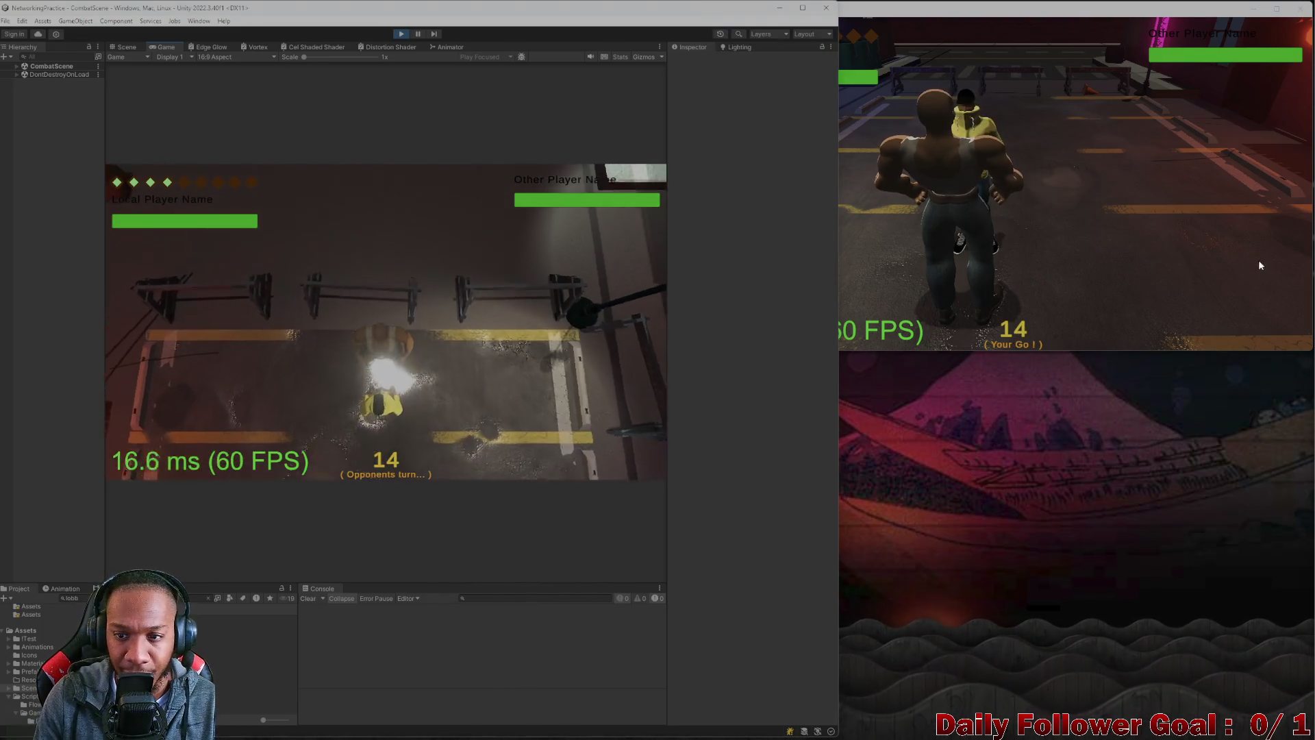
click(964, 285)
click(824, 196)
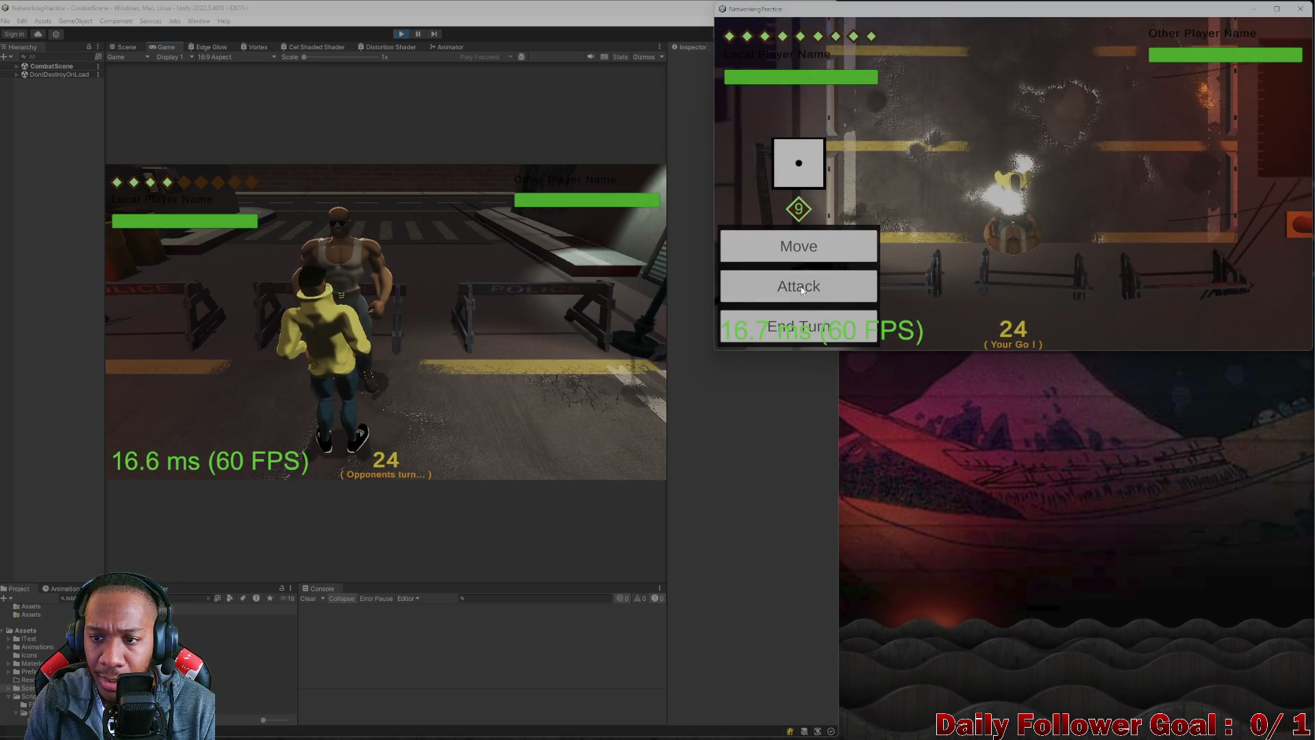
- Launch the Ire attack, then another attack on the opponent, and end the turn
click(802, 290)
click(787, 233)
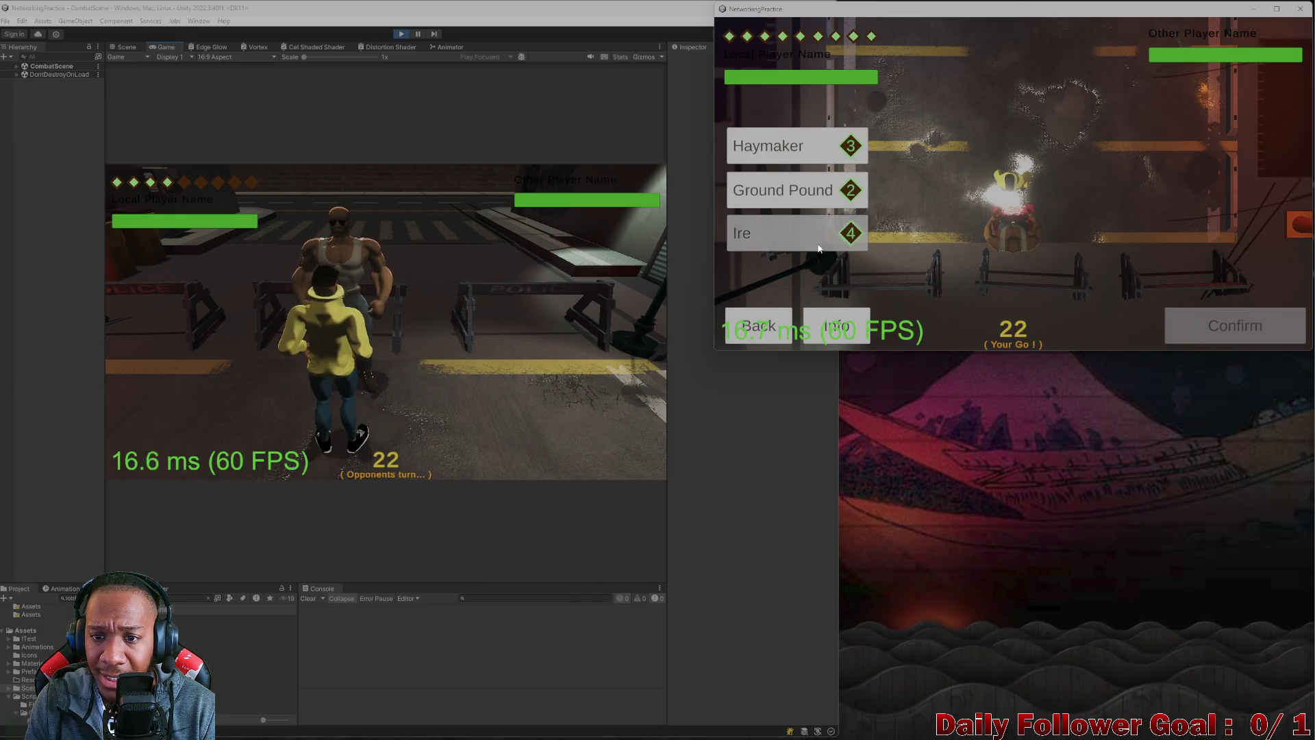
click(1235, 326)
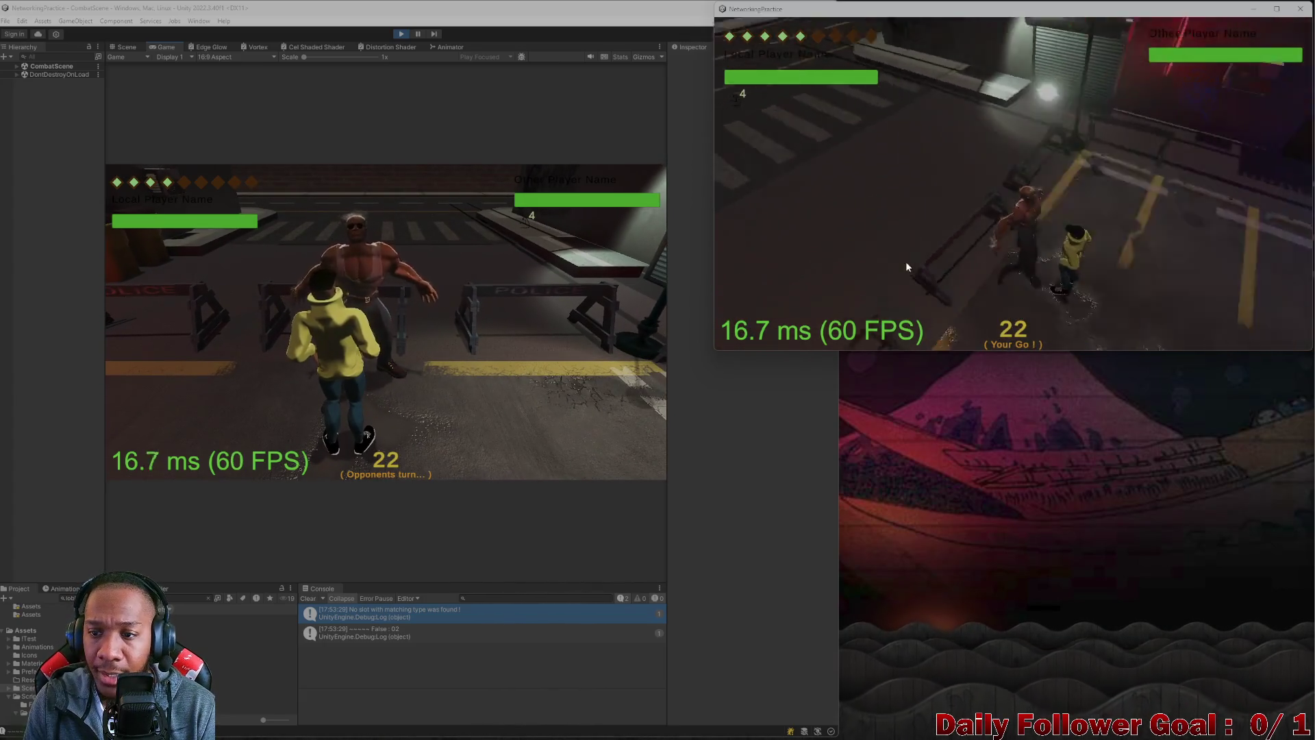
click(802, 288)
click(805, 217)
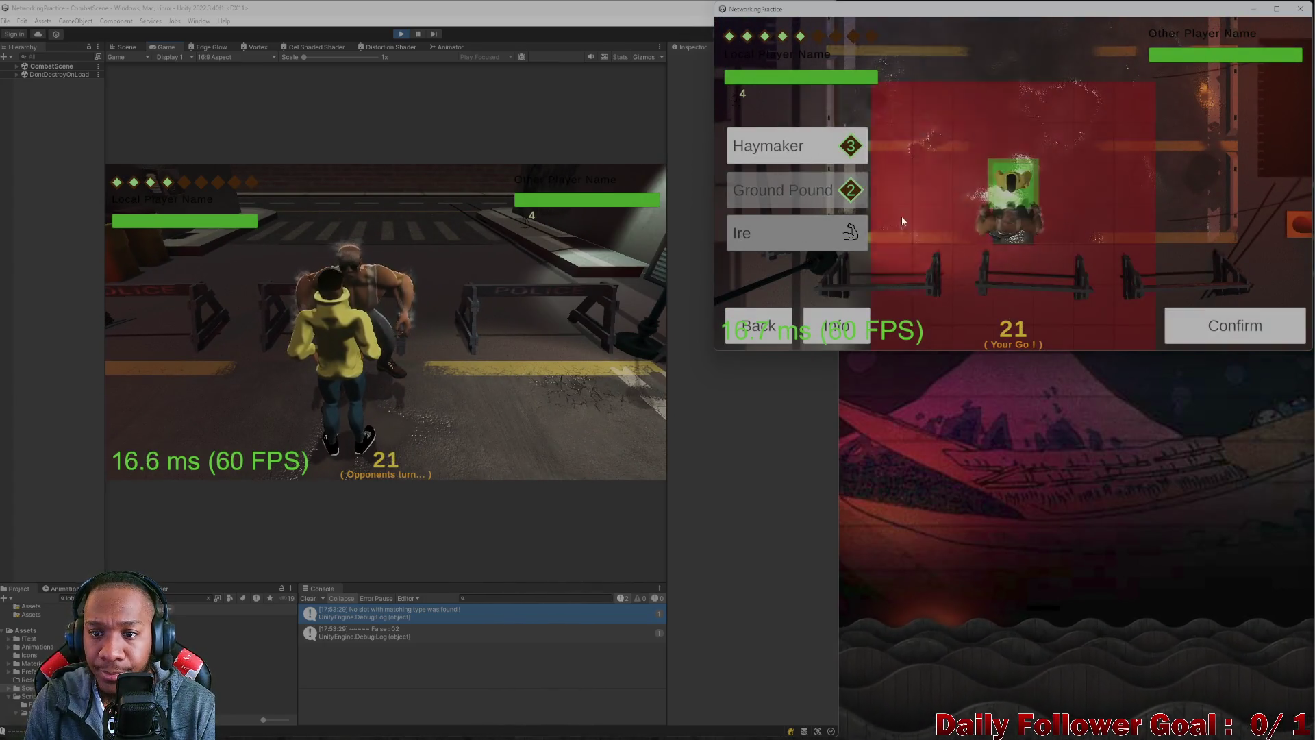
click(1235, 325)
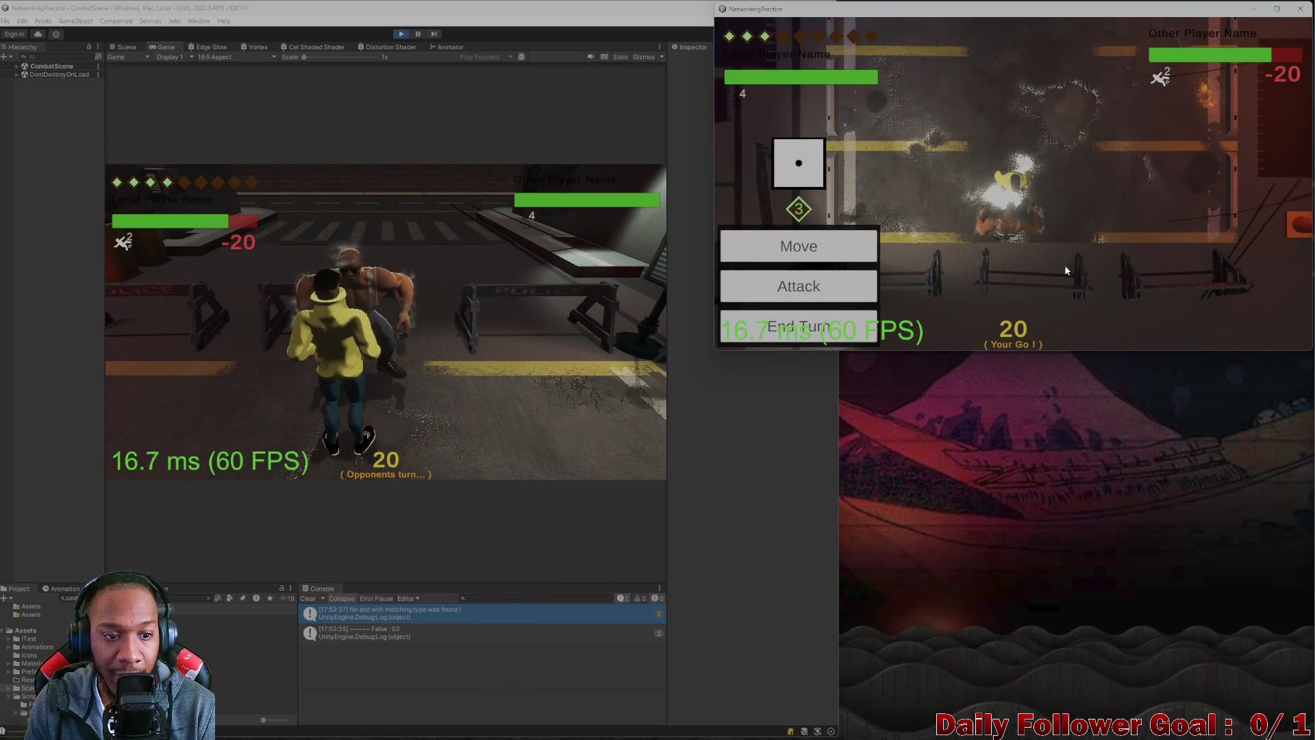
click(818, 324)
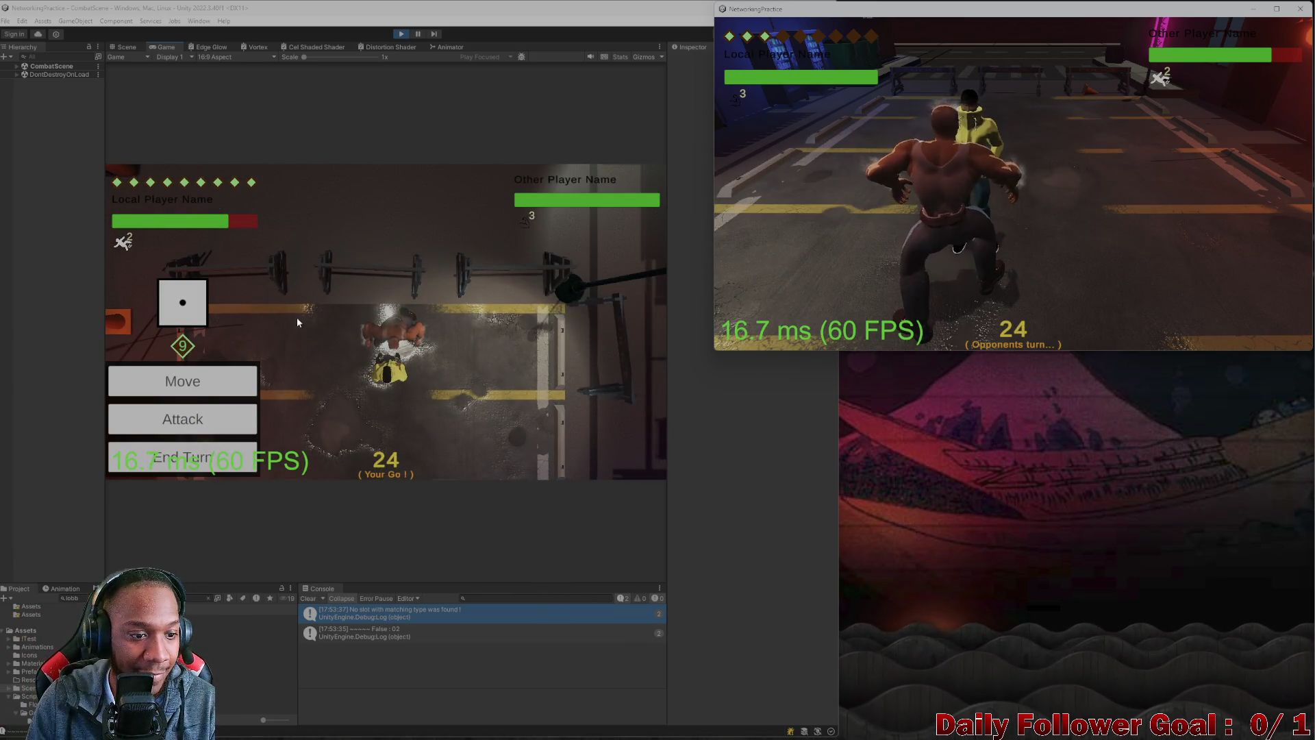
- Pass the turn back, roll the dice and confirm an attack on the opponent
click(182, 458)
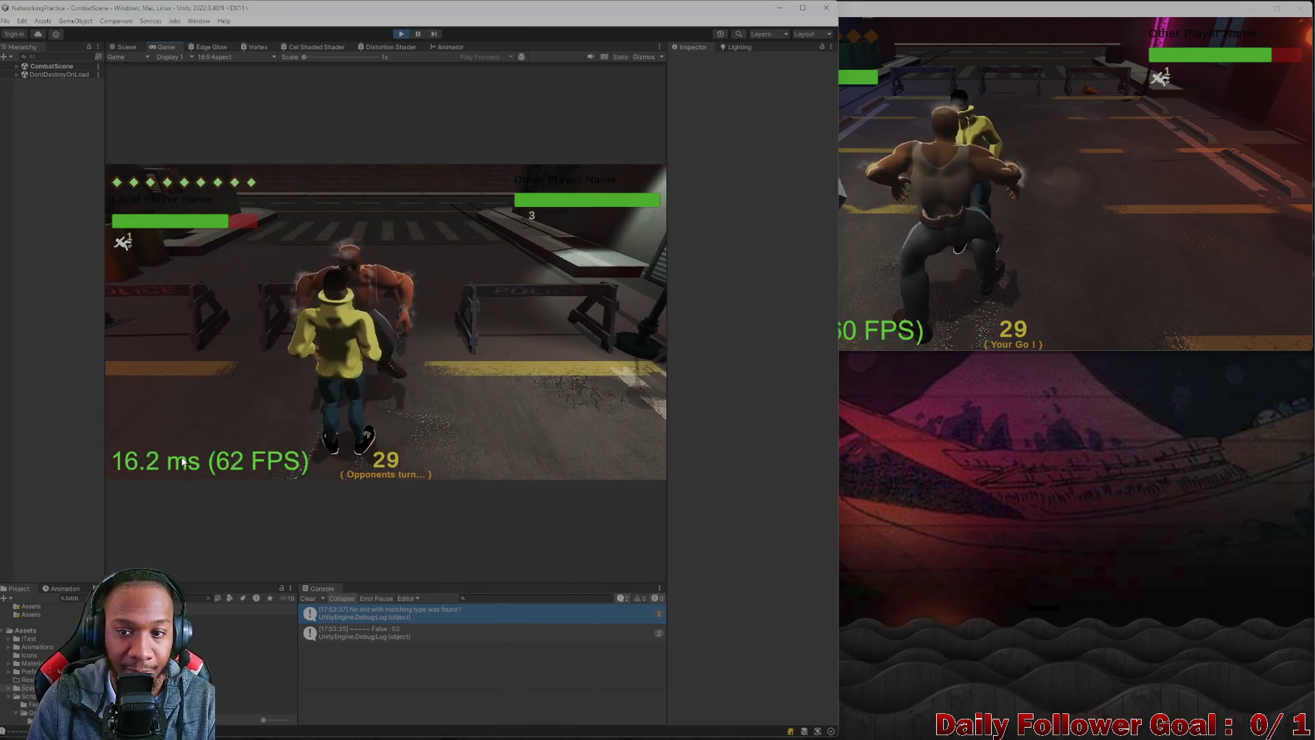
click(849, 219)
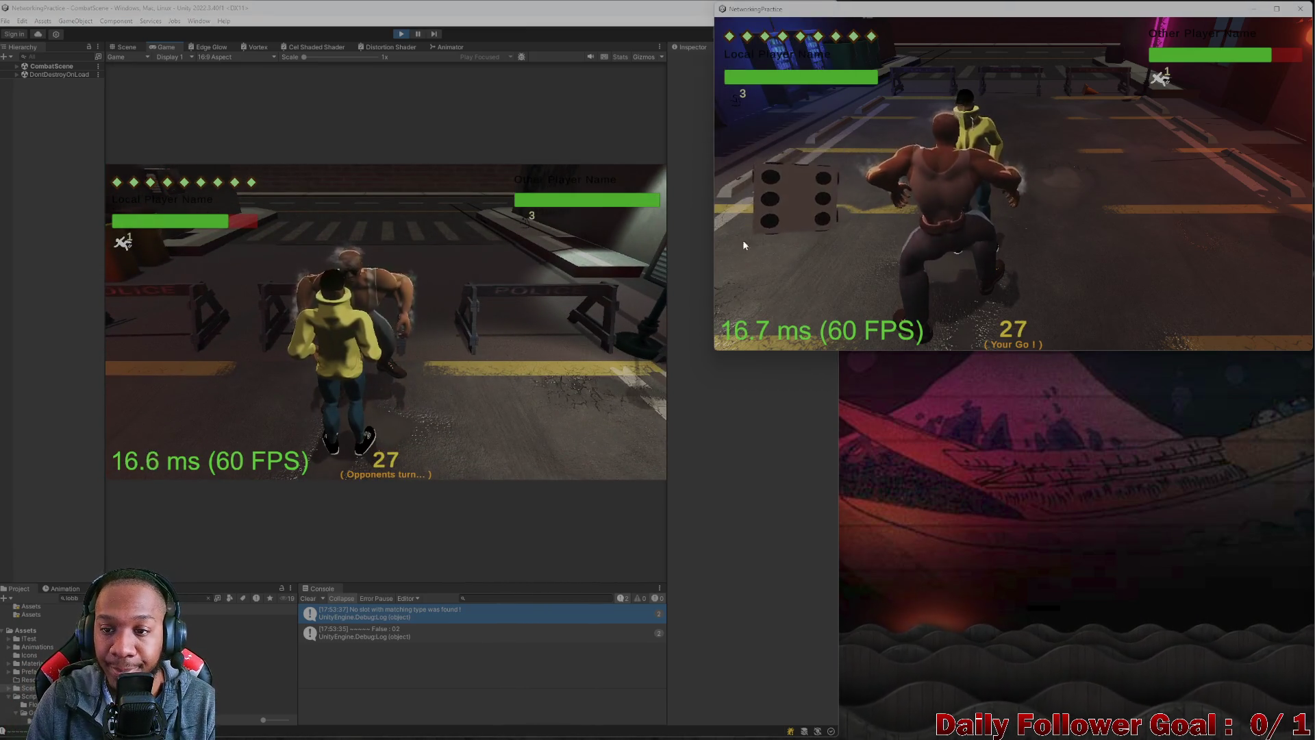
click(806, 289)
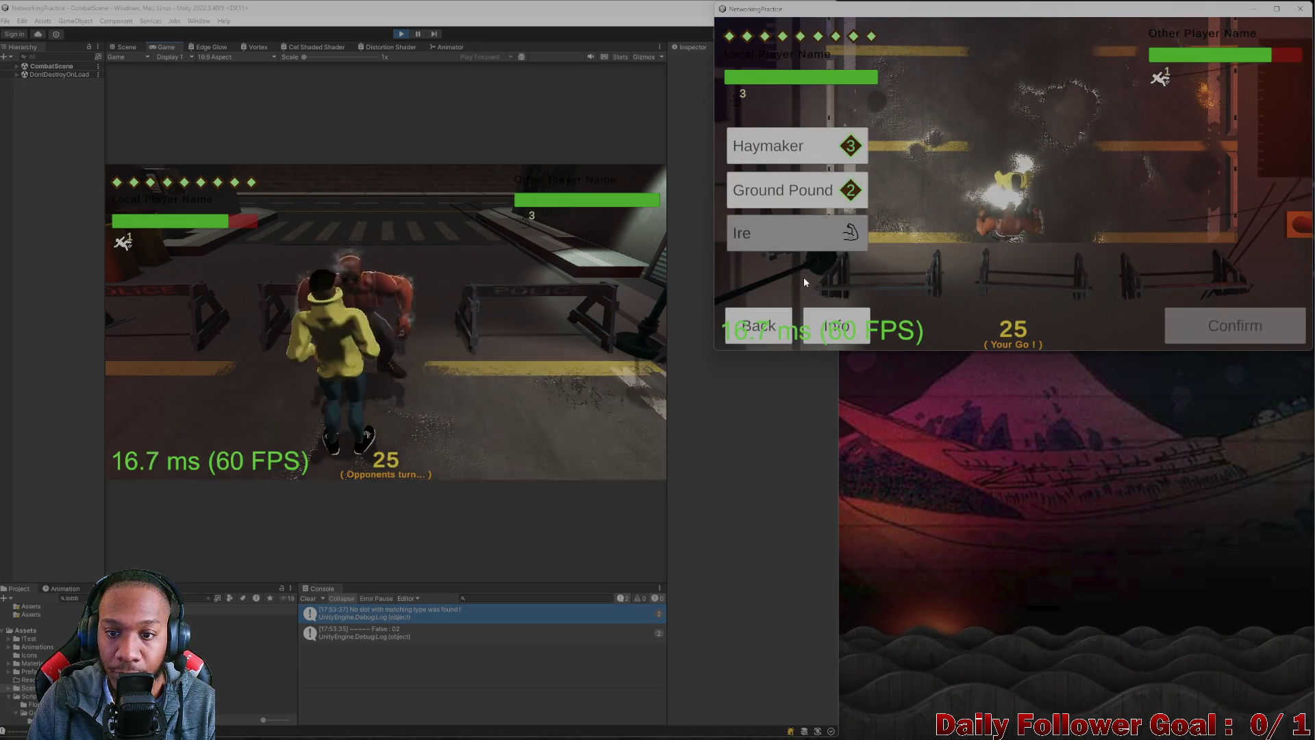
click(777, 141)
click(1148, 288)
click(1225, 322)
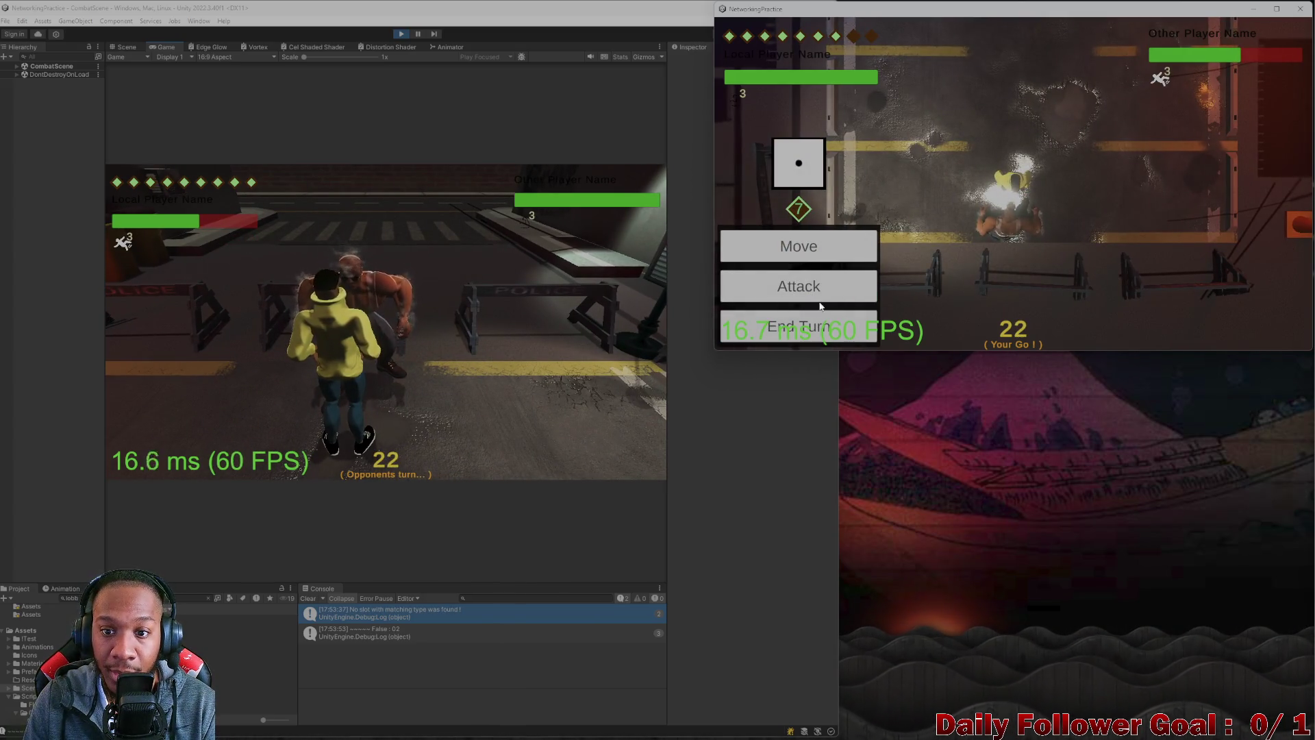
- Hit the opponent with Haymaker, Ground Pound and Haymaker again until the match ends
click(799, 286)
click(778, 145)
click(1194, 326)
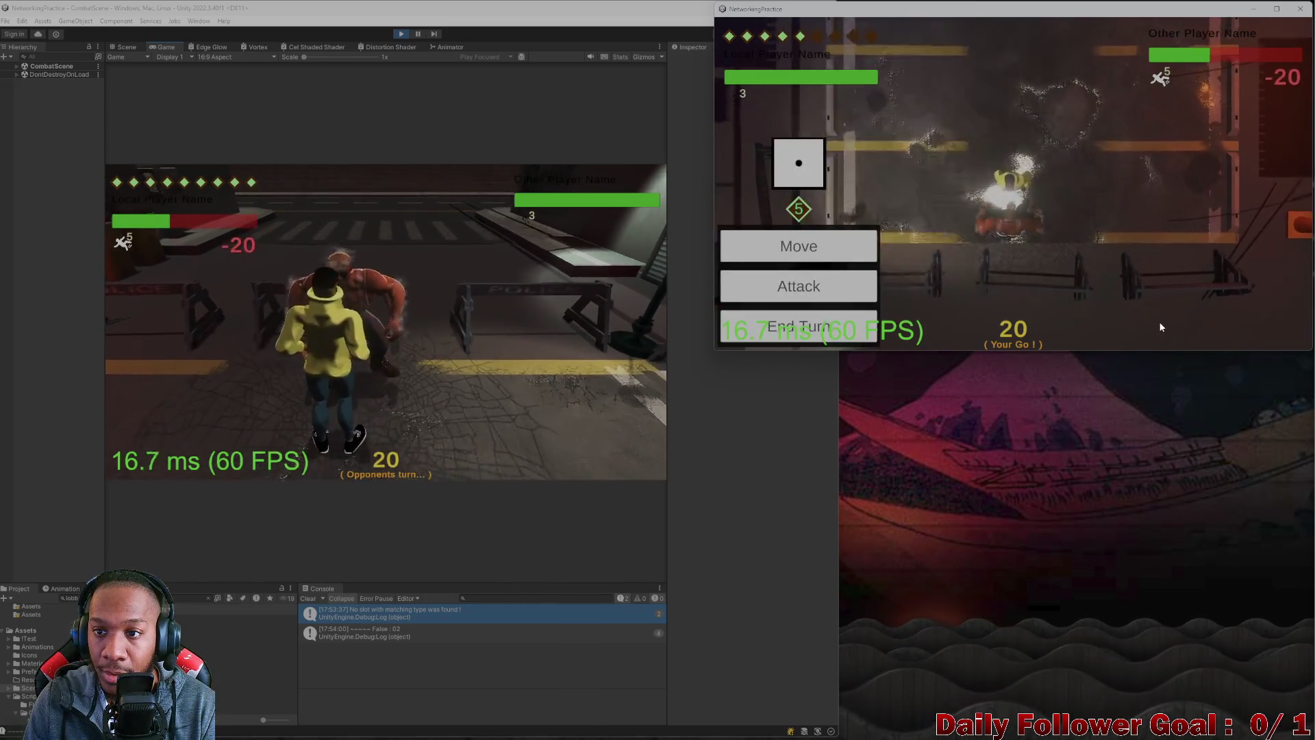
click(790, 293)
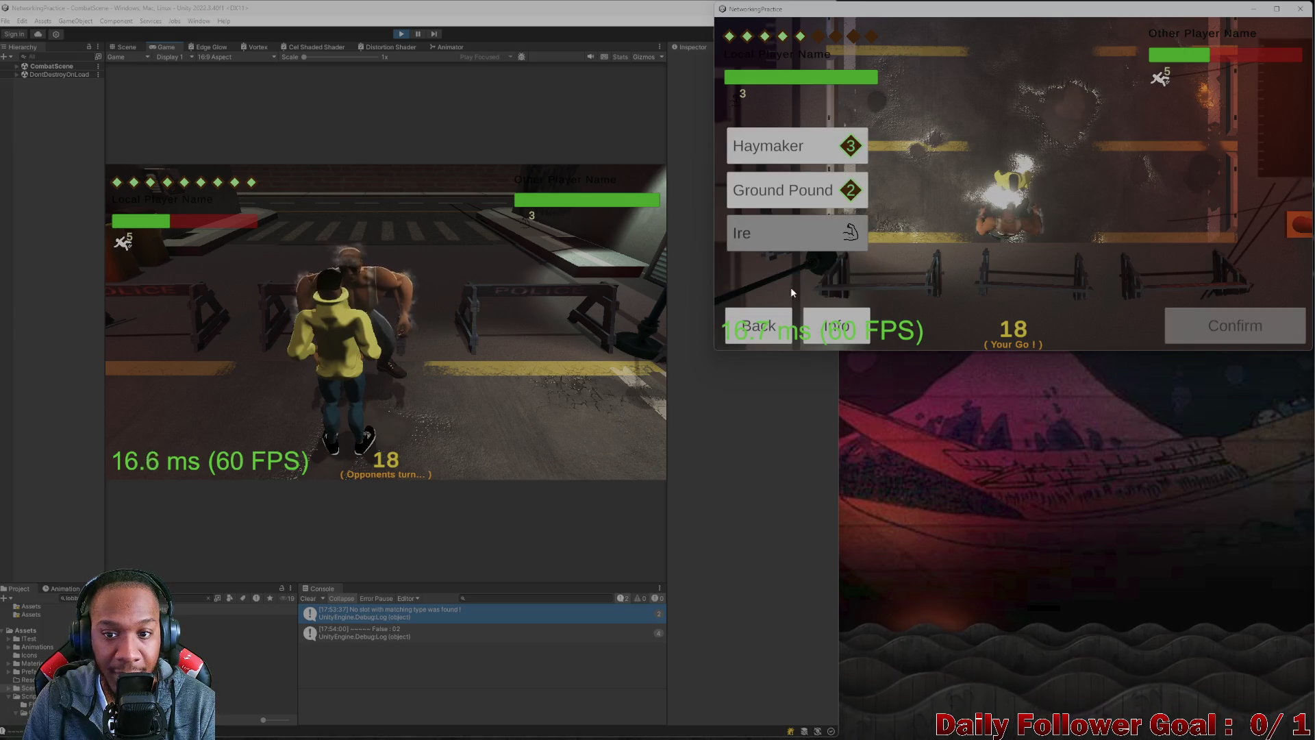
click(799, 196)
click(1210, 327)
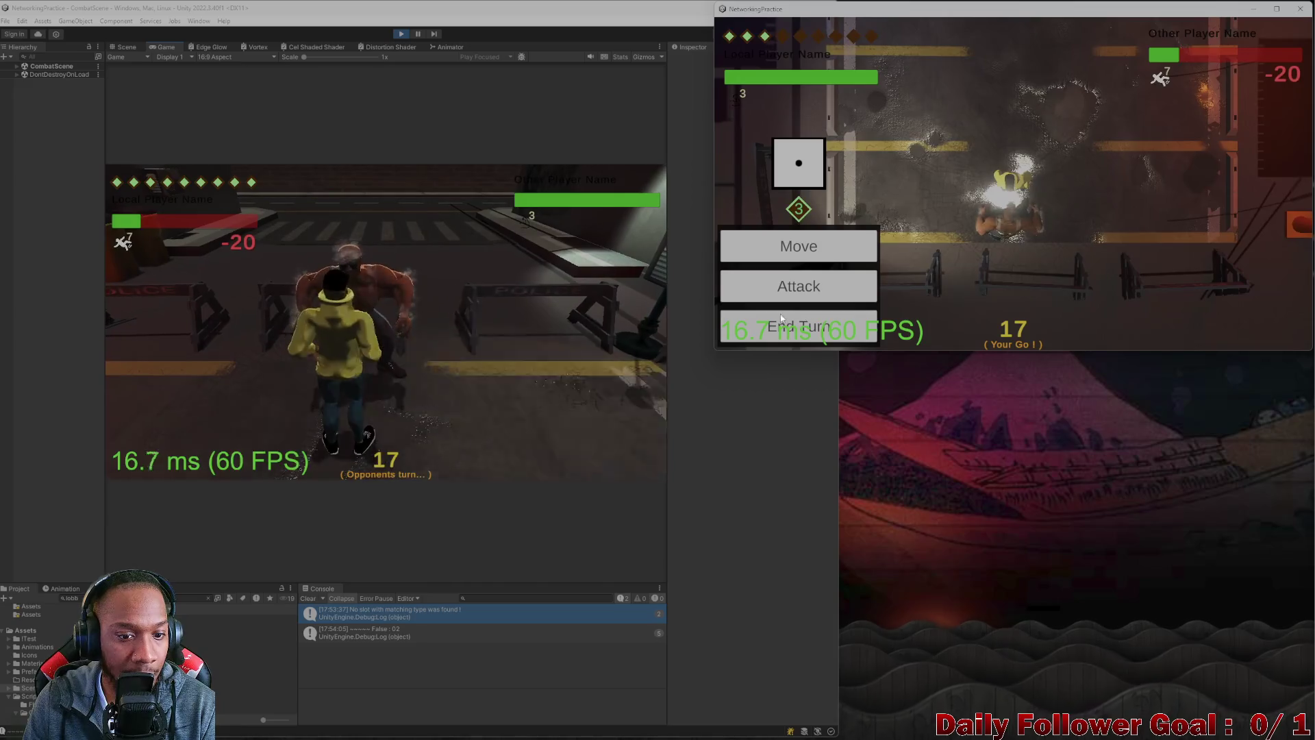
click(794, 287)
click(780, 146)
click(1171, 328)
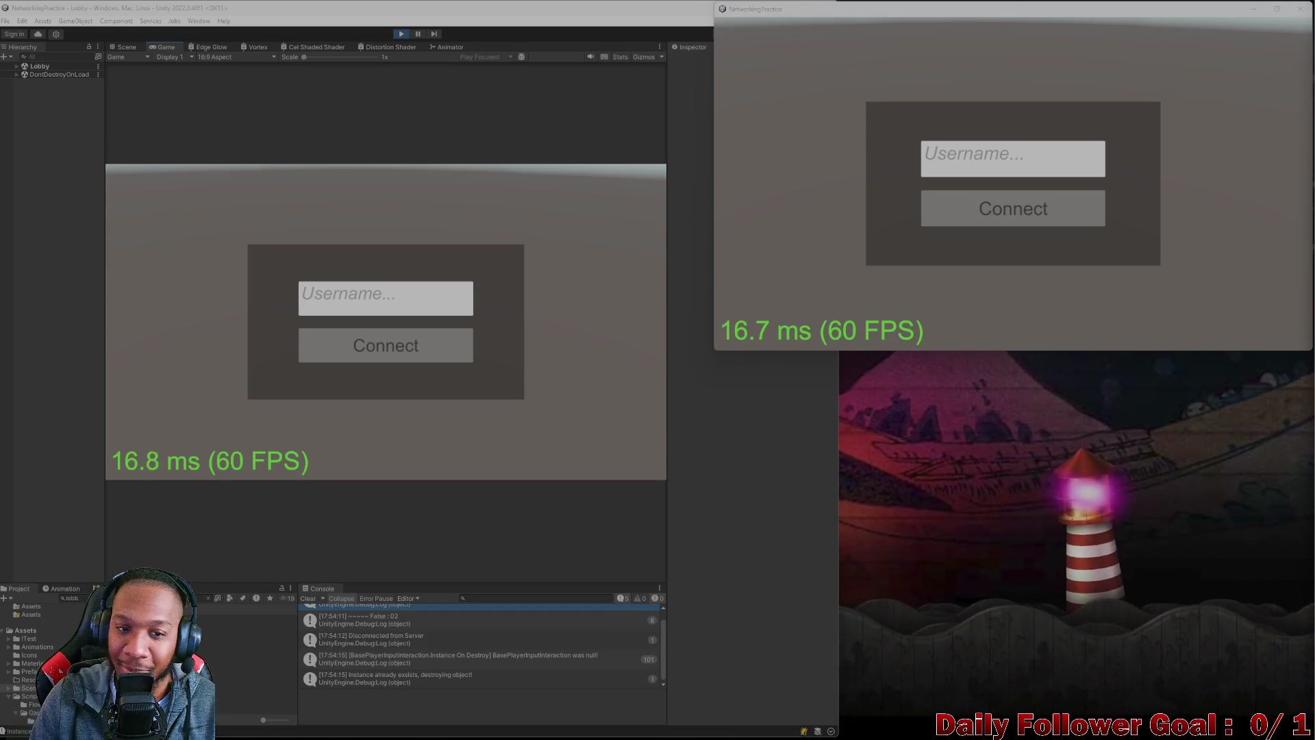
- Close the standalone build, clear the Console, exit Play mode and maximize the editor
click(1299, 13)
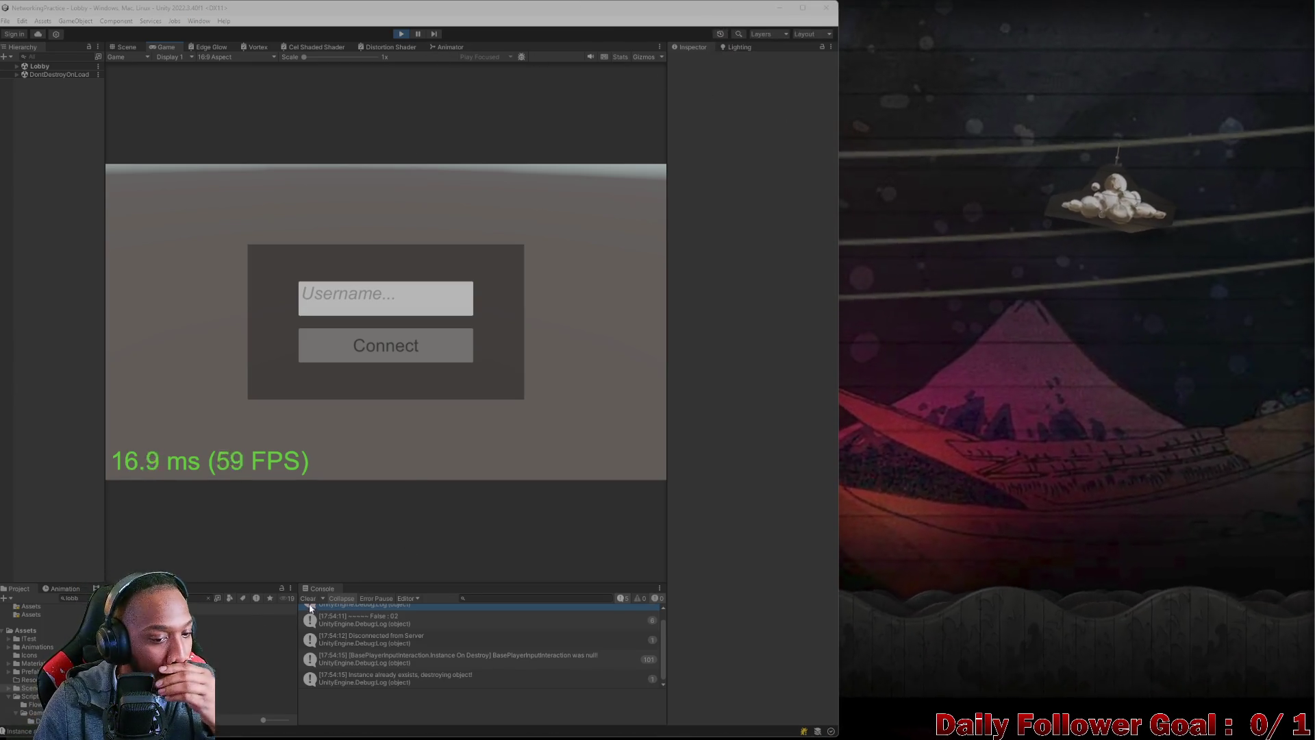
click(303, 599)
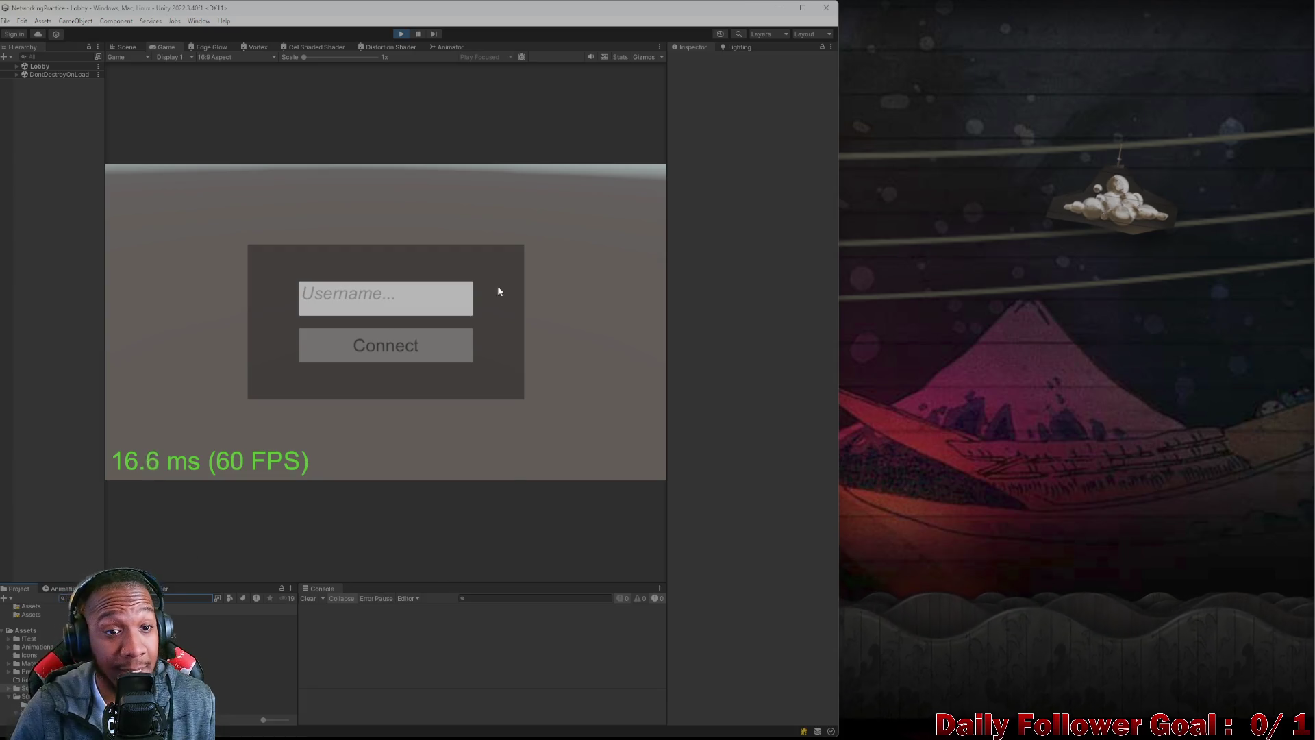
click(402, 32)
drag(475, 11, 1065, 41)
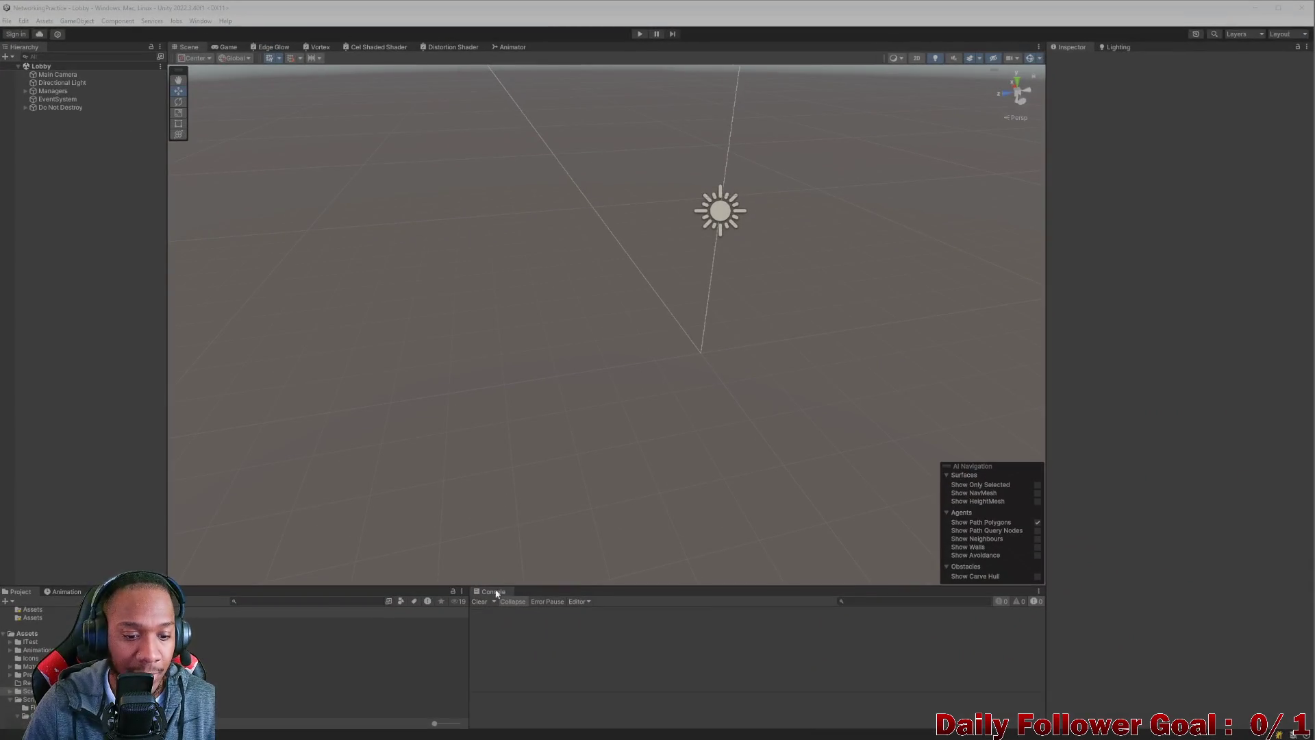
click(310, 606)
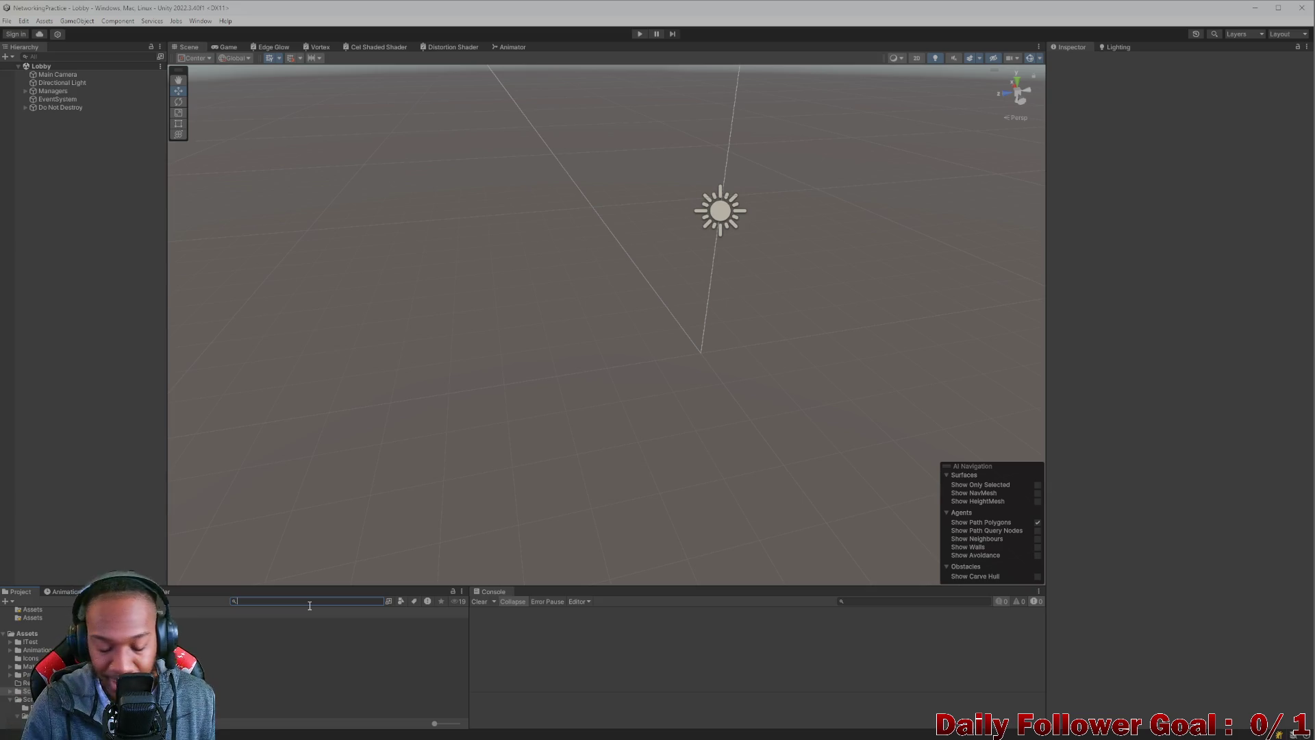
- Open CombatScene, look over the parking lot, and start Generate Lighting from the Lighting settings
double_click(260, 645)
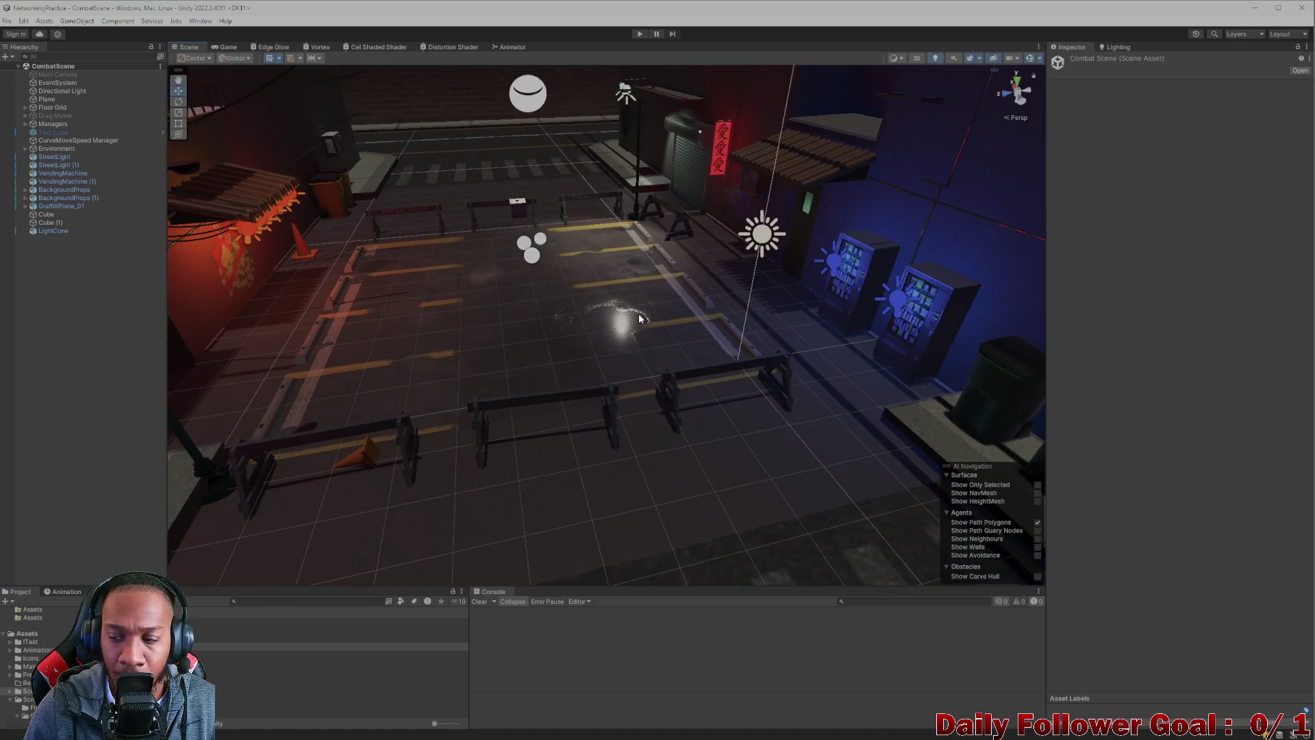
scroll(639, 313, up, 5)
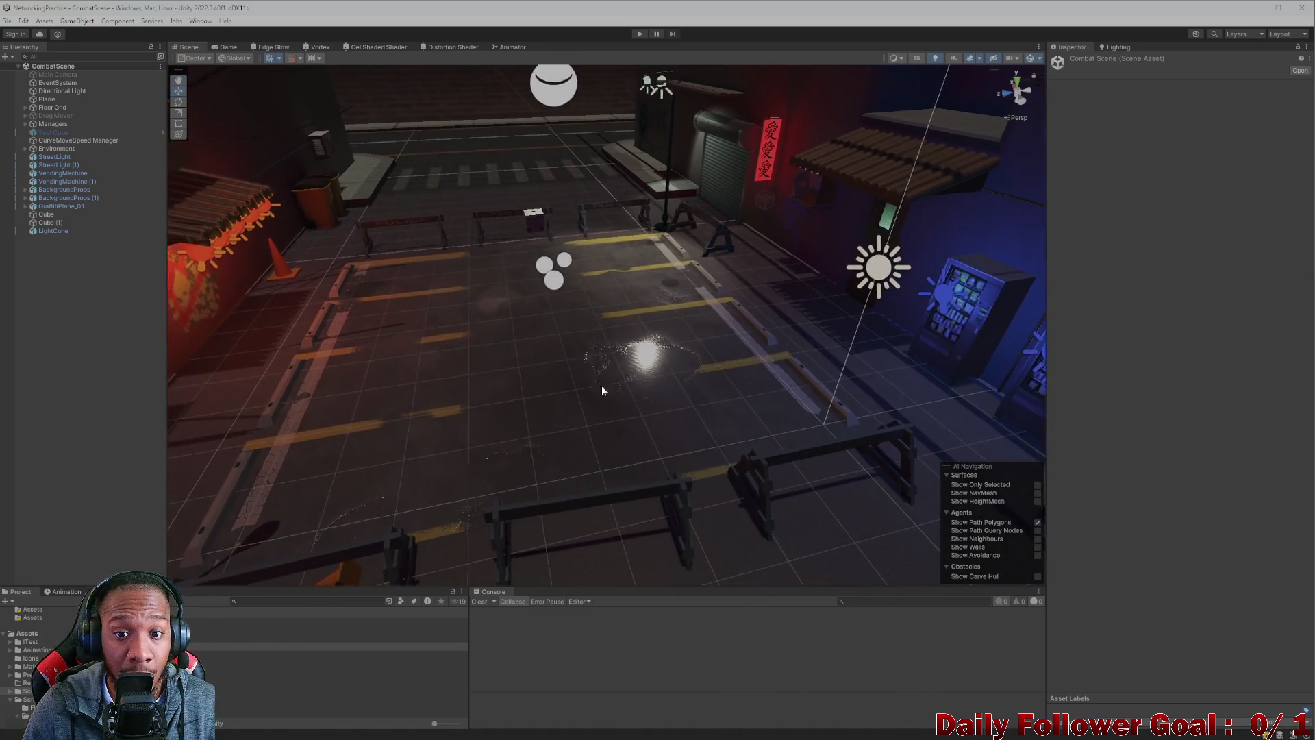
mouse_move(603, 390)
mouse_down()
mouse_move(622, 390)
mouse_move(631, 429)
mouse_move(610, 313)
mouse_up()
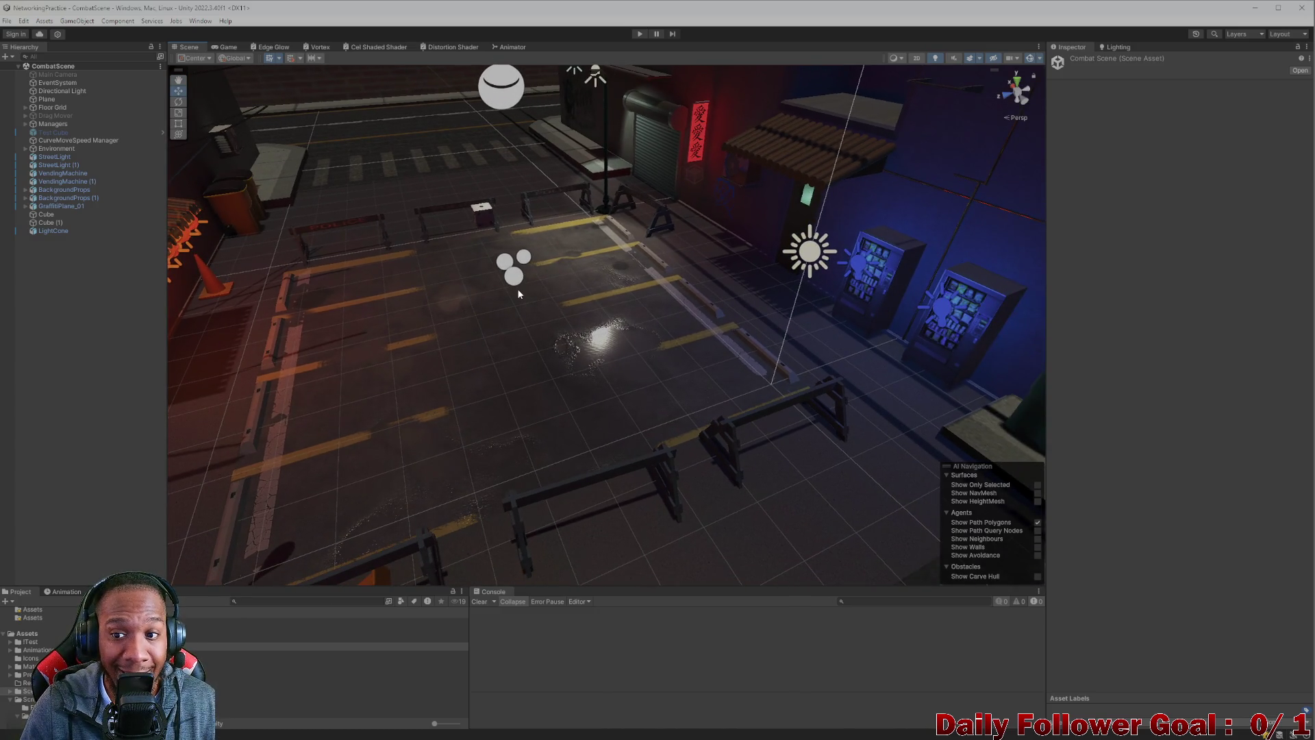
mouse_move(519, 293)
mouse_down()
mouse_move(441, 274)
mouse_move(165, 276)
mouse_move(708, 387)
mouse_move(577, 288)
mouse_move(822, 405)
mouse_move(675, 362)
mouse_move(740, 314)
mouse_move(710, 358)
mouse_move(557, 350)
mouse_move(674, 371)
mouse_move(602, 367)
mouse_move(628, 356)
mouse_move(590, 296)
mouse_move(396, 221)
mouse_move(659, 233)
mouse_move(804, 343)
mouse_move(687, 355)
mouse_move(682, 379)
mouse_move(540, 355)
mouse_move(719, 367)
mouse_move(619, 344)
mouse_move(596, 294)
mouse_move(596, 308)
mouse_move(699, 384)
mouse_move(671, 277)
mouse_move(582, 289)
mouse_move(681, 290)
mouse_move(678, 326)
mouse_move(657, 241)
mouse_move(651, 279)
mouse_move(596, 252)
mouse_move(622, 293)
mouse_move(578, 323)
mouse_move(596, 346)
mouse_move(570, 341)
mouse_move(567, 297)
mouse_move(583, 325)
mouse_up()
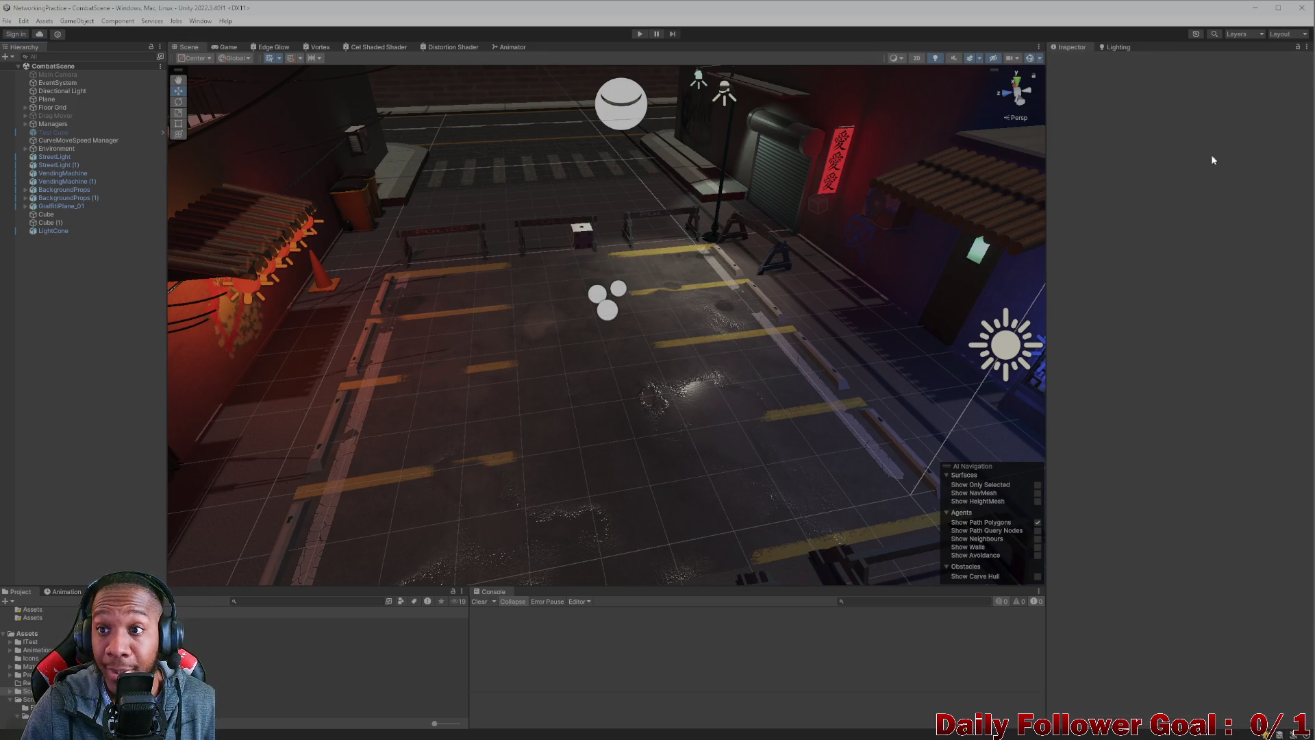
click(1110, 46)
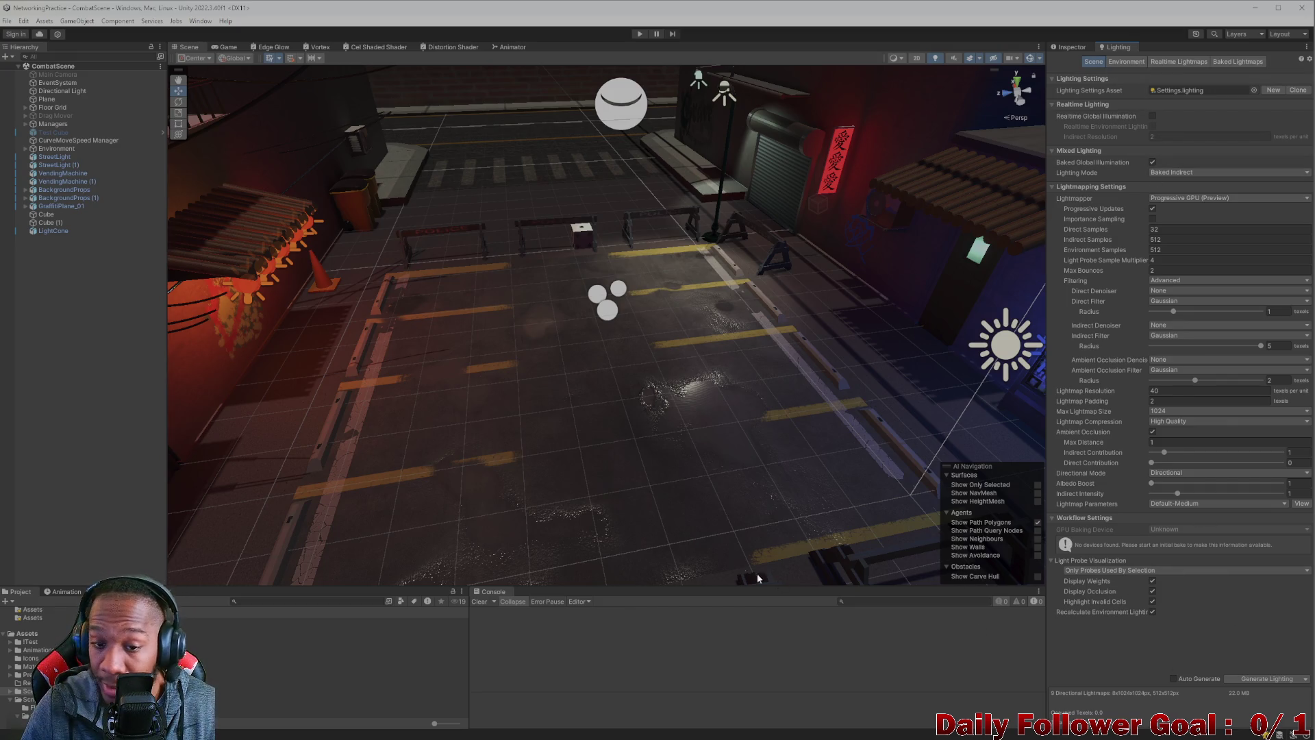
click(1258, 677)
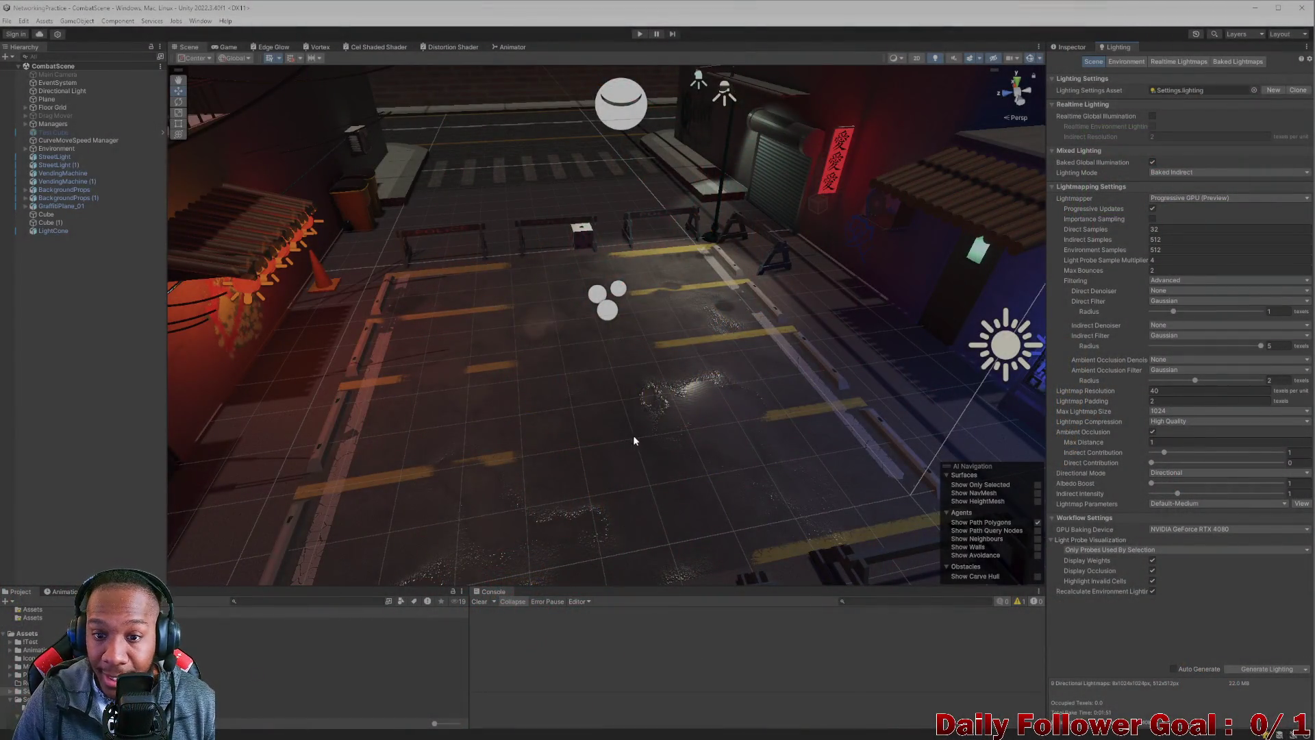
- Look around the baked parking lot toward the blue vending machines, then switch to Visual Studio's ToDo.cs
mouse_move(633, 434)
mouse_down()
mouse_move(709, 437)
mouse_move(705, 392)
mouse_move(712, 400)
mouse_move(538, 408)
mouse_move(323, 382)
mouse_move(473, 414)
mouse_move(786, 425)
mouse_move(712, 376)
mouse_move(728, 367)
mouse_up()
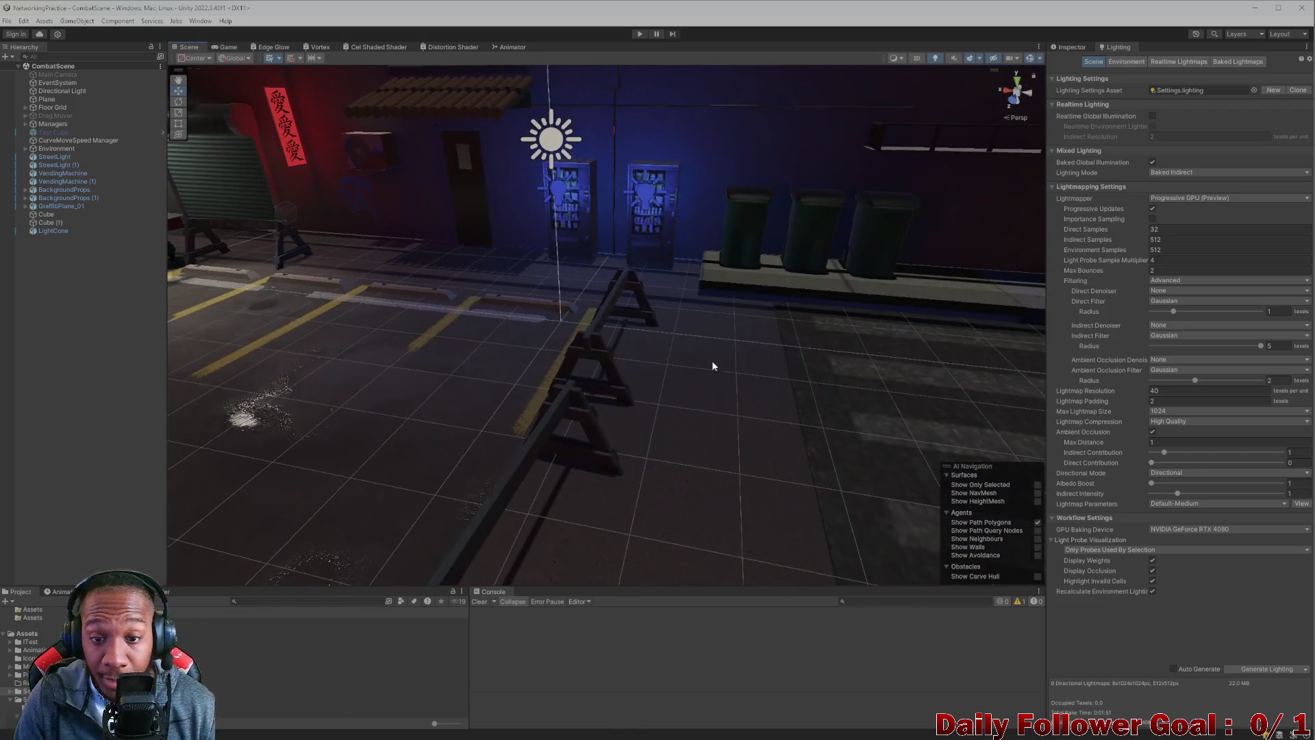
mouse_move(587, 339)
mouse_down()
mouse_move(478, 360)
mouse_move(511, 392)
mouse_move(587, 390)
mouse_move(840, 254)
mouse_move(775, 207)
mouse_move(671, 294)
mouse_move(669, 264)
mouse_move(643, 281)
mouse_move(262, 242)
mouse_move(455, 369)
mouse_move(498, 439)
mouse_move(486, 398)
mouse_up()
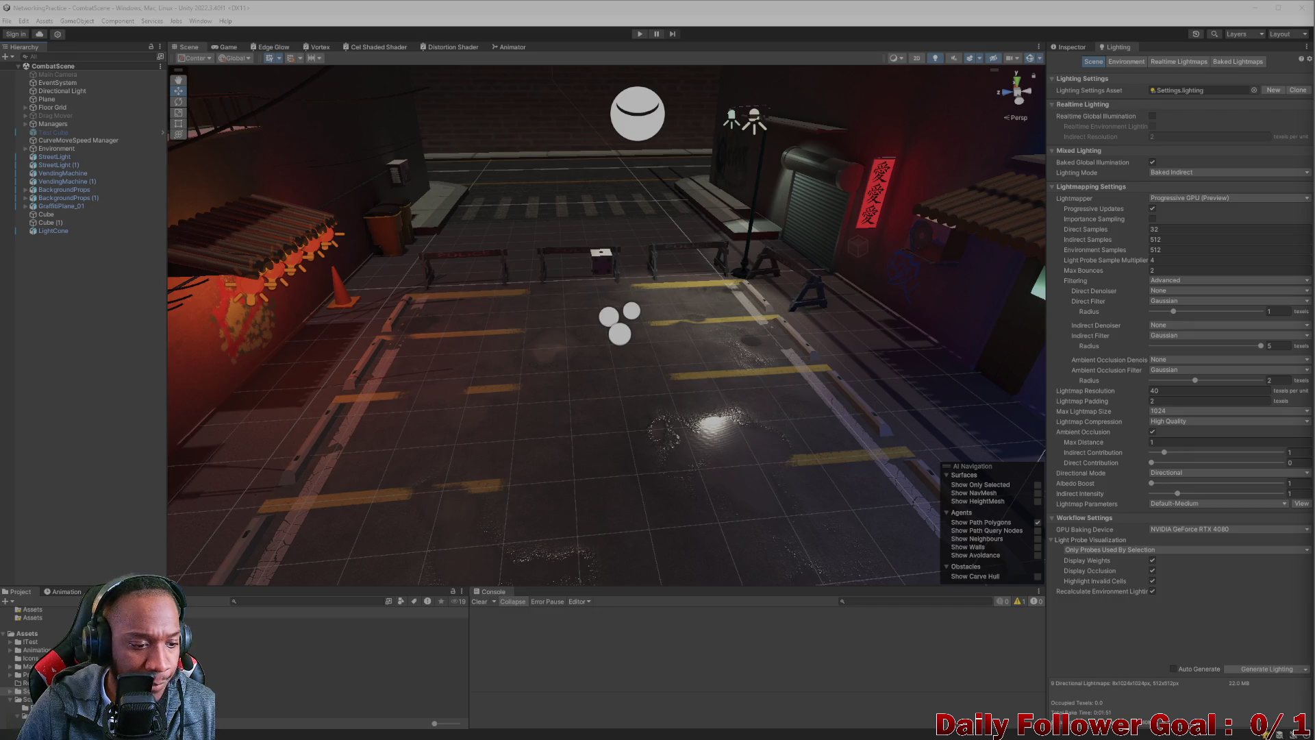
click(897, 736)
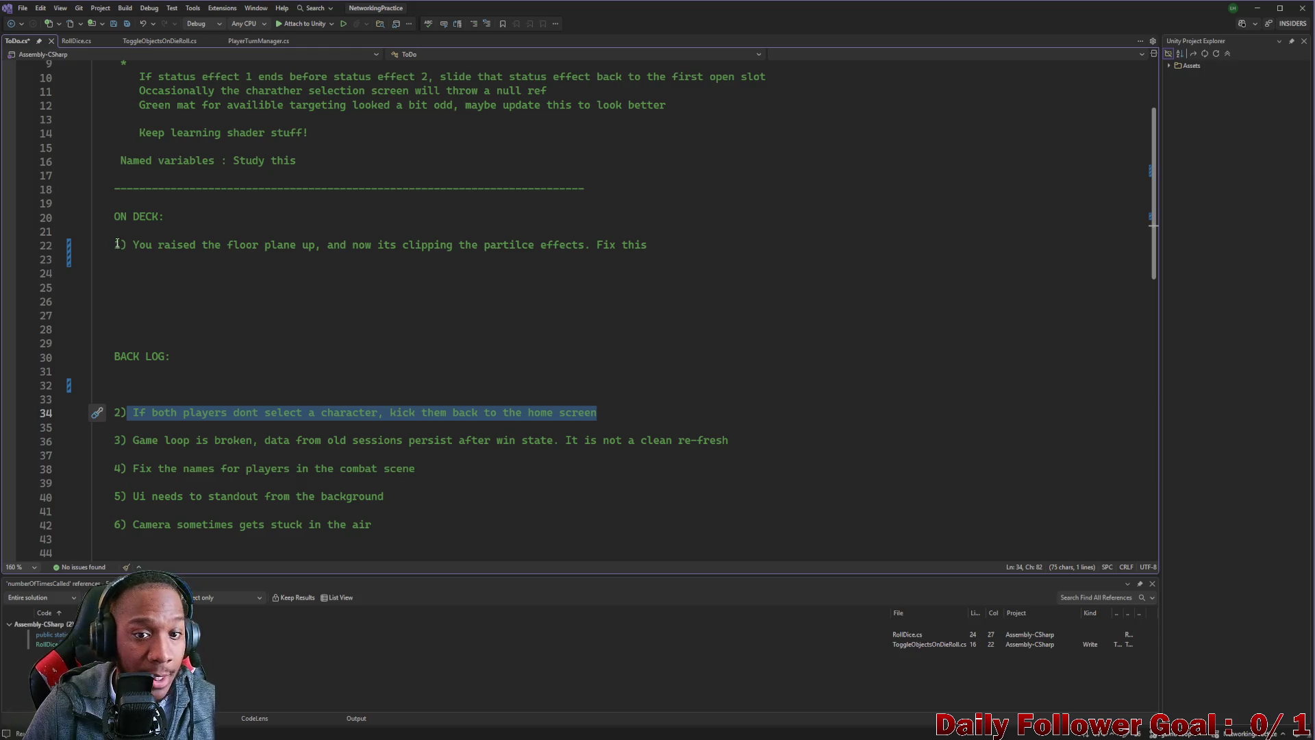
- Delete the floor-plane clipping note and remove backlog item 2 about character selection
drag(115, 245, 675, 247)
key(BackSpace)
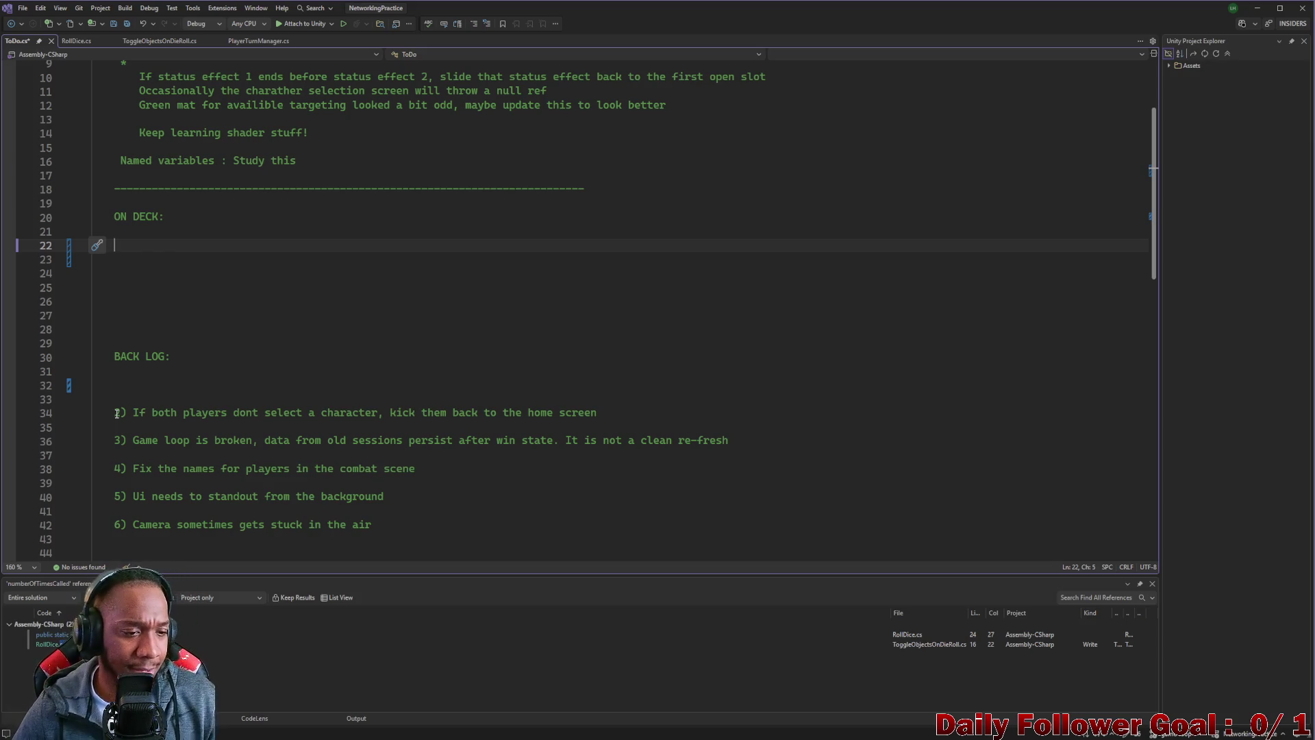
drag(163, 414, 575, 416)
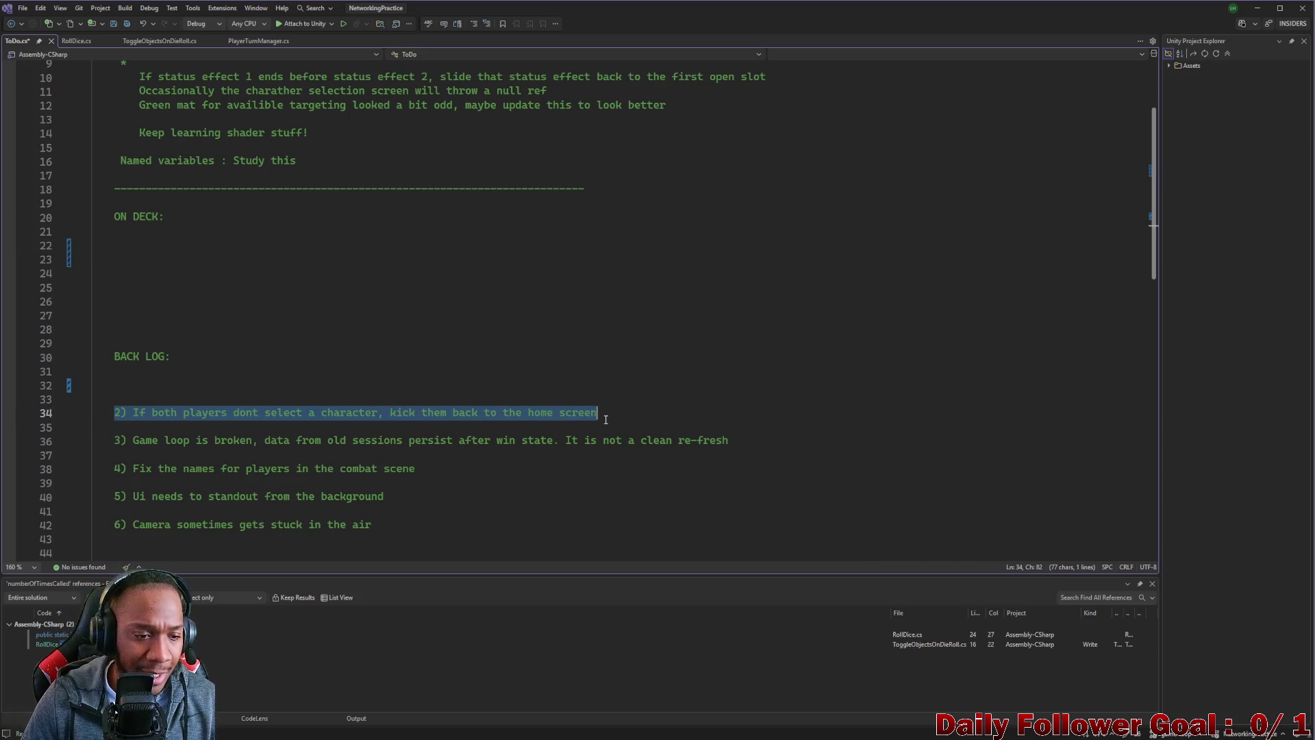
key(BackSpace)
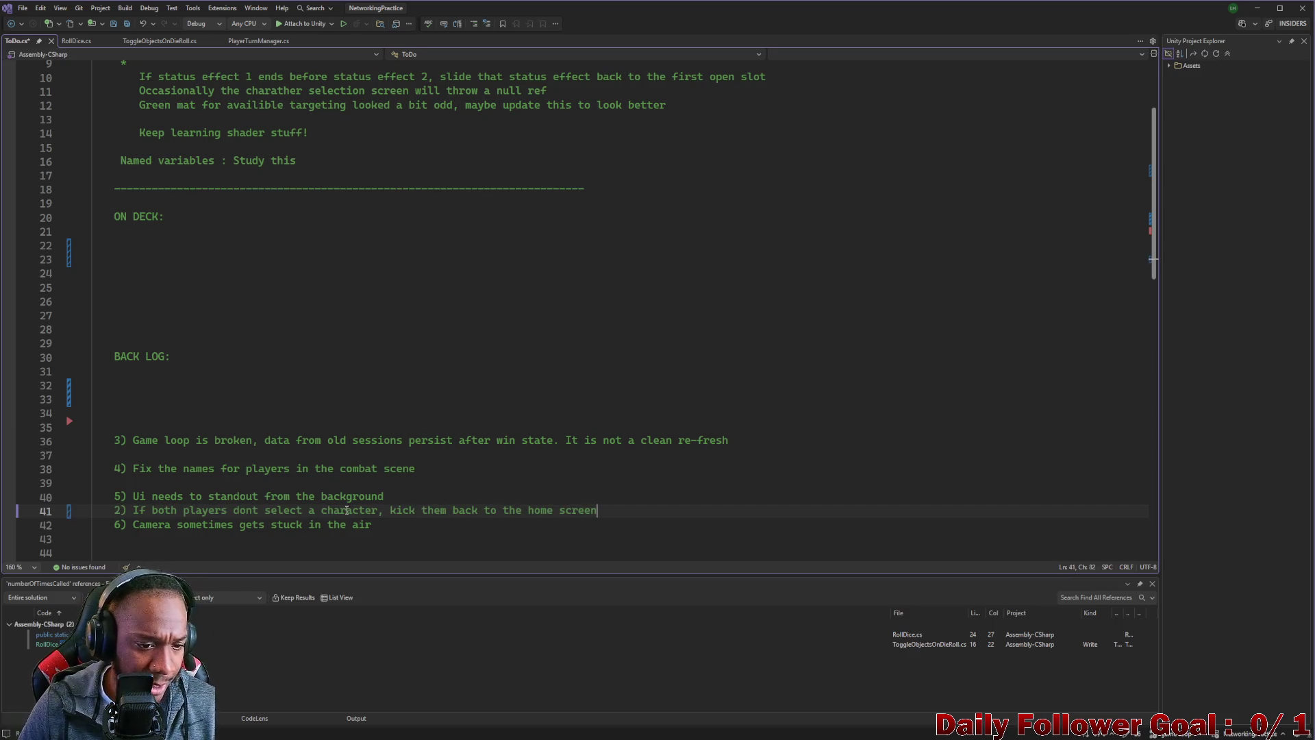
- Move the camera-stuck item up to sit after the UI backlog item
click(402, 495)
key(Return)
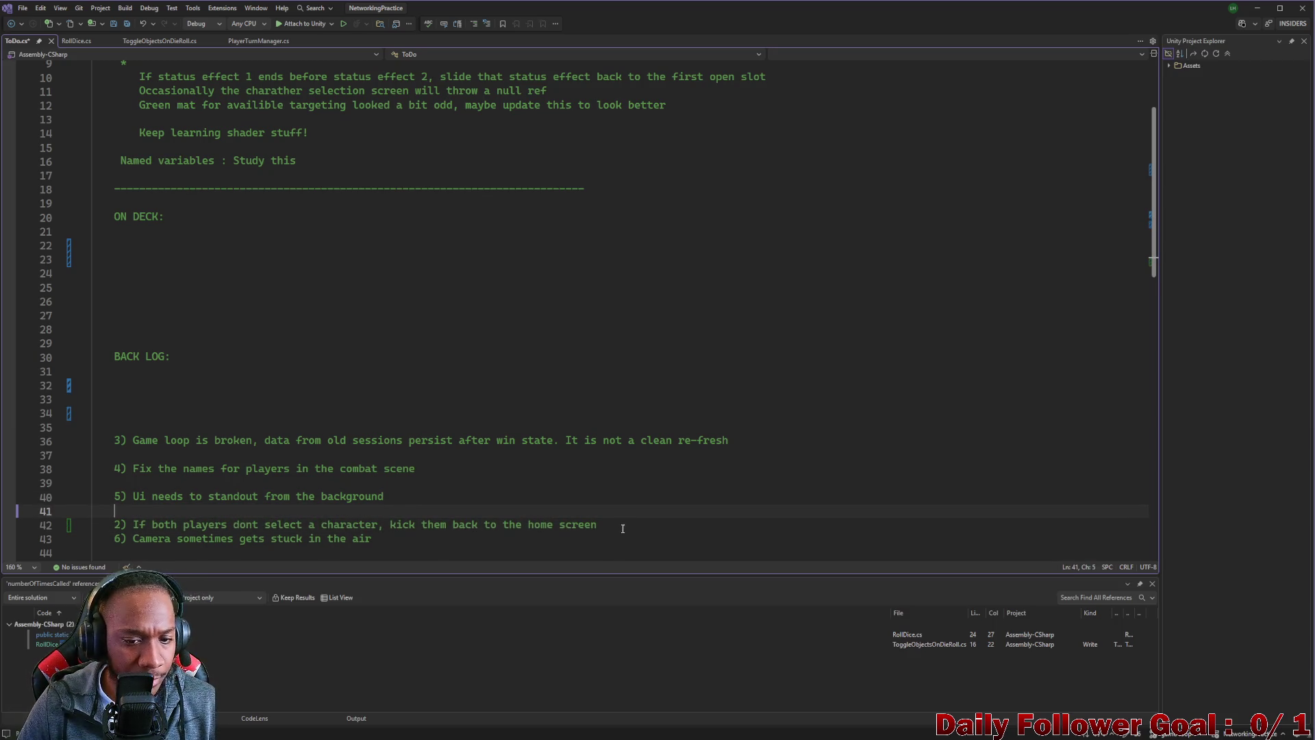
drag(379, 556, 107, 544)
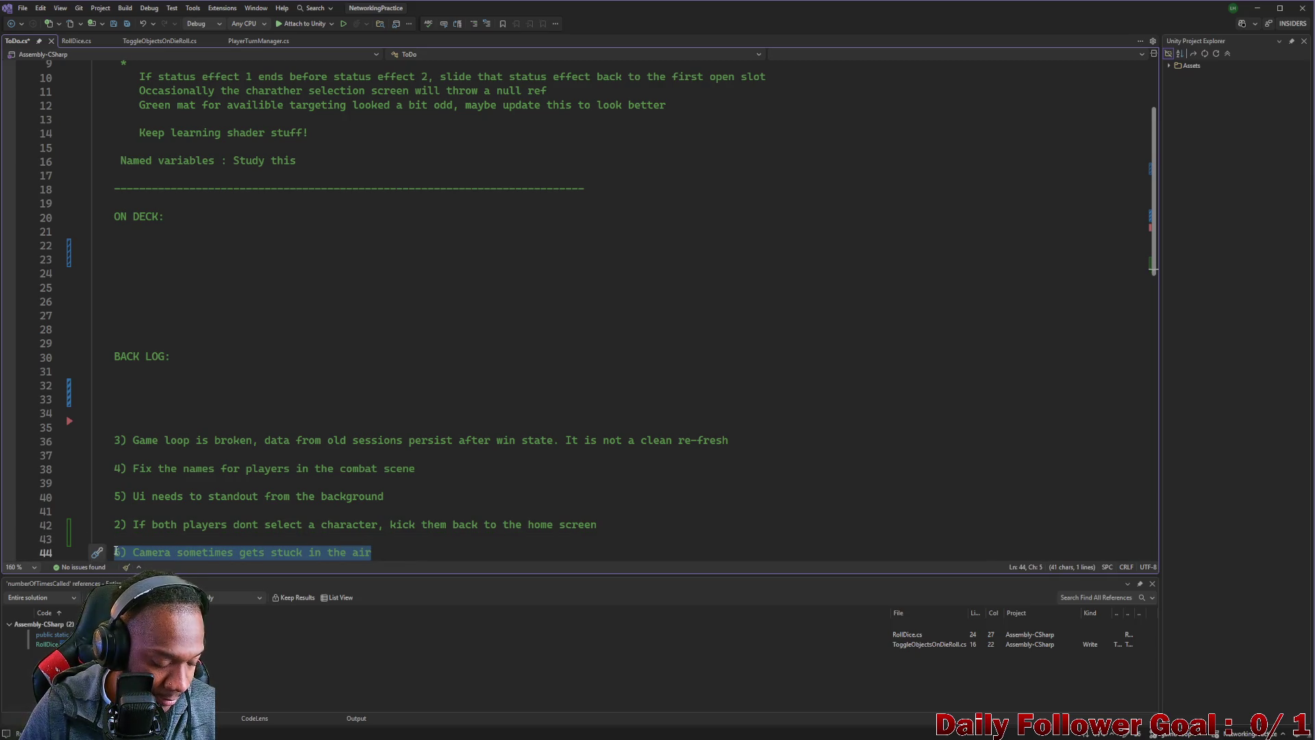
key(Delete)
key(Return)
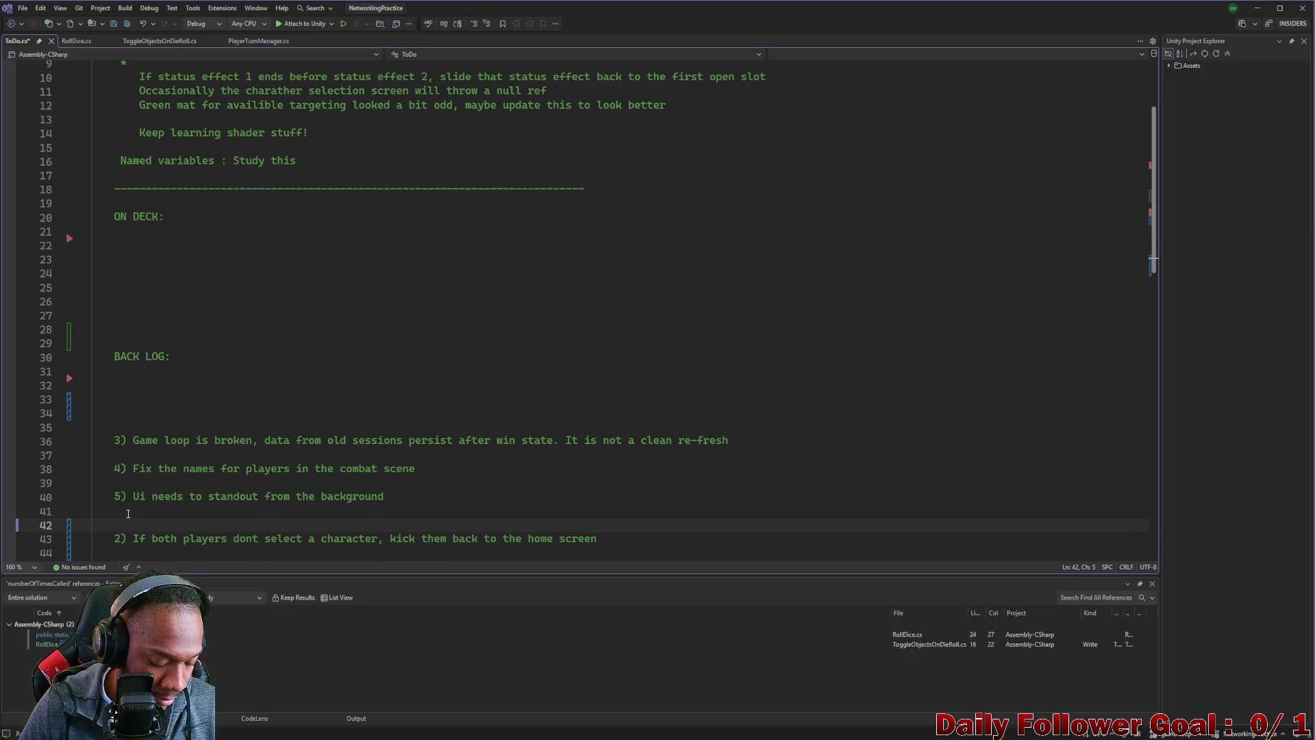
text(6) Camera sometimes gets stuck in the air)
key(Return)
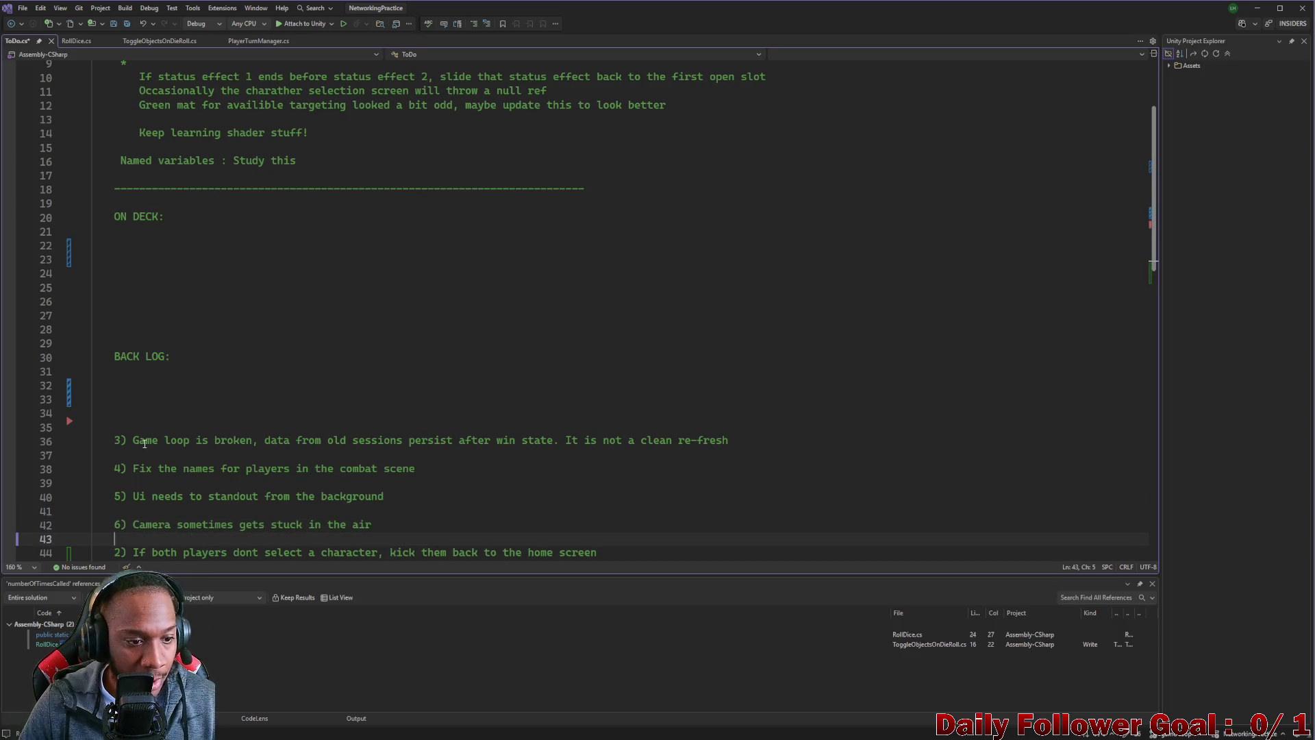
- Review the remaining backlog items from the game-loop item downward
drag(298, 437, 725, 439)
scroll(220, 490, down, 1)
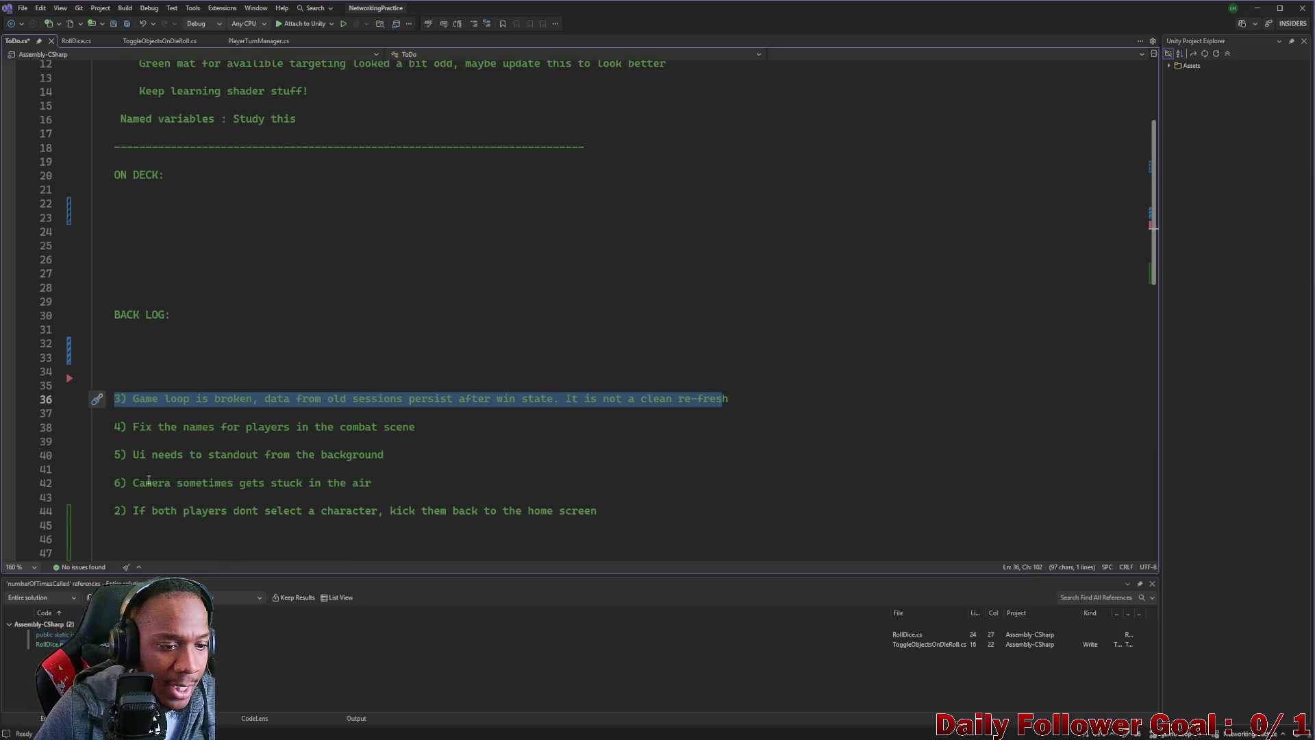
click(726, 389)
drag(212, 410, 630, 510)
click(580, 469)
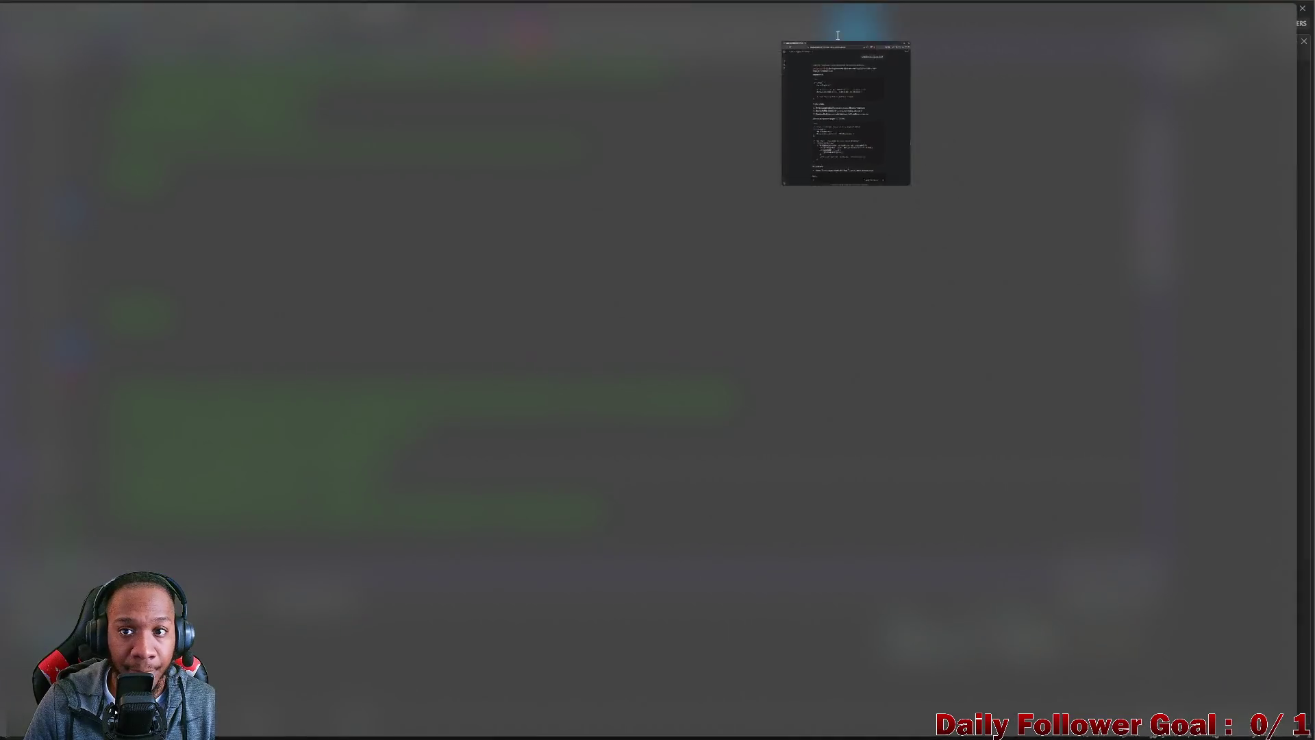
- Ask Claude whether Unity has a simple hard-reset call and read its four reset options
click(837, 35)
scroll(430, 548, down, 5)
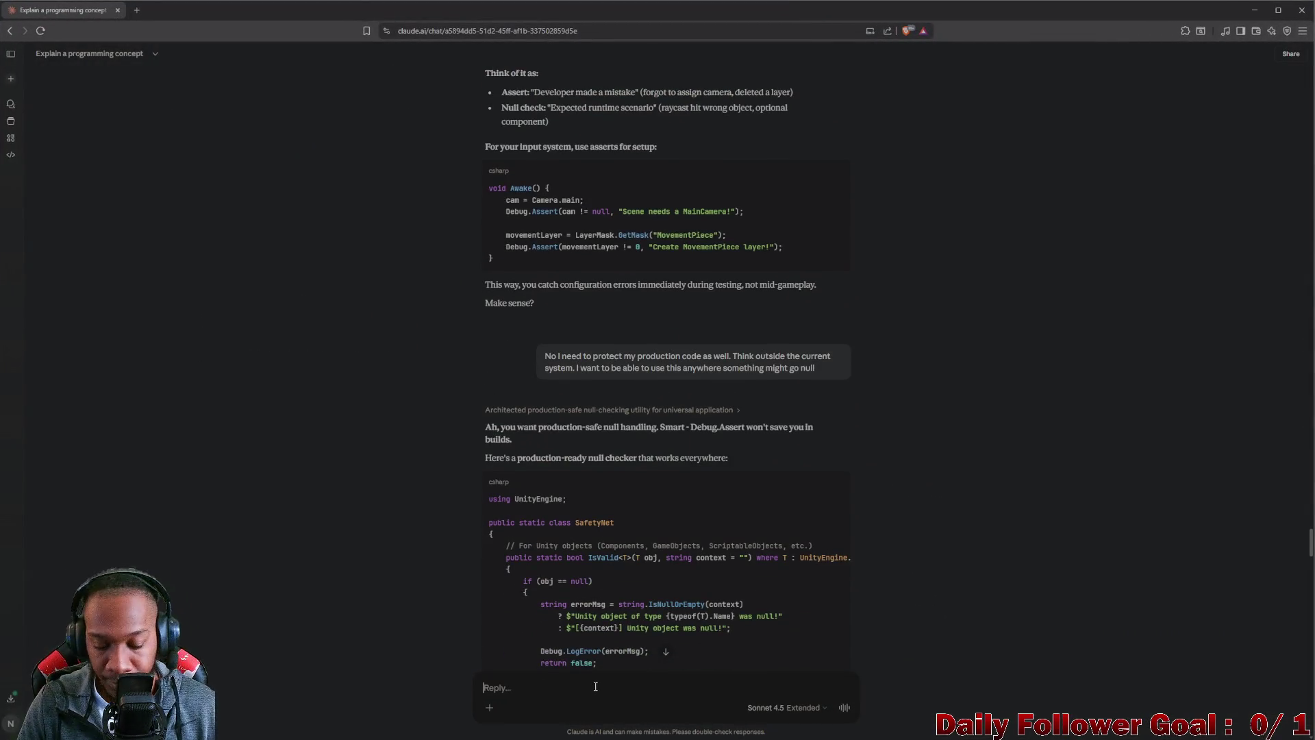
text(is there a simple)
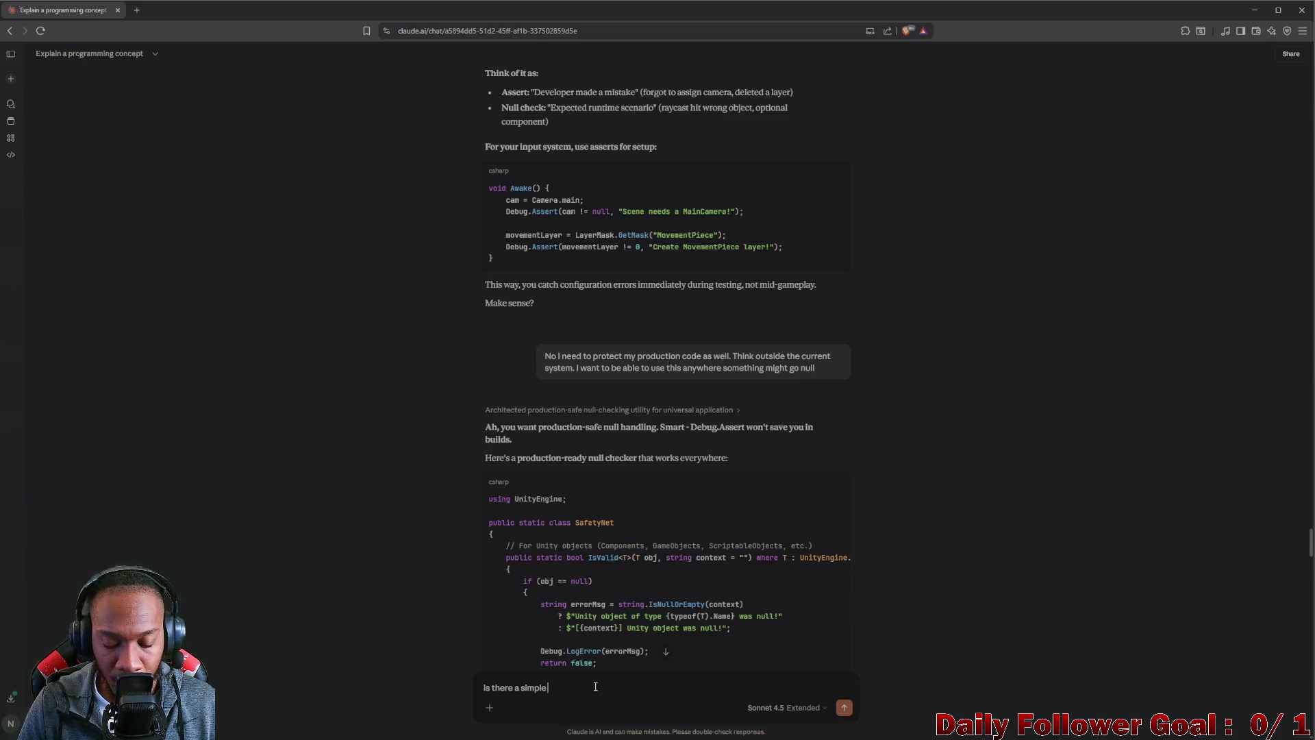
text(ad)
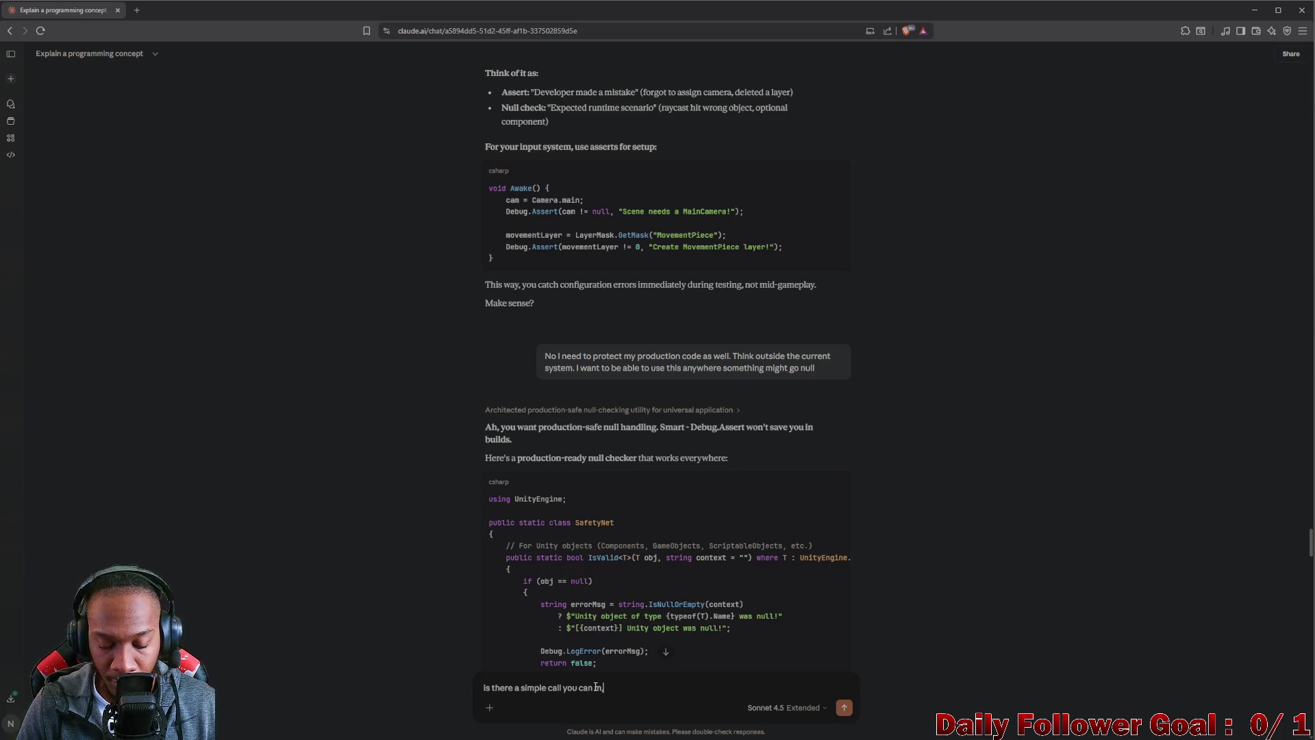
text(e)
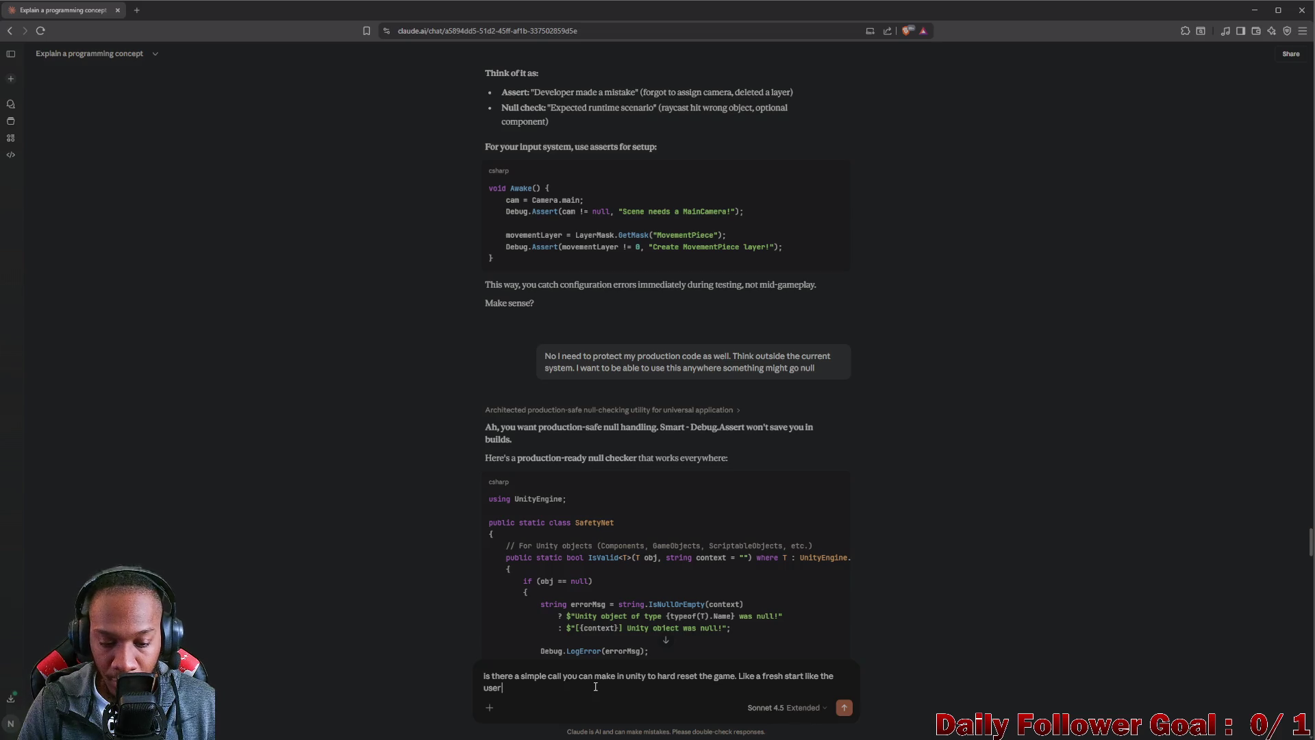
text(ayue)
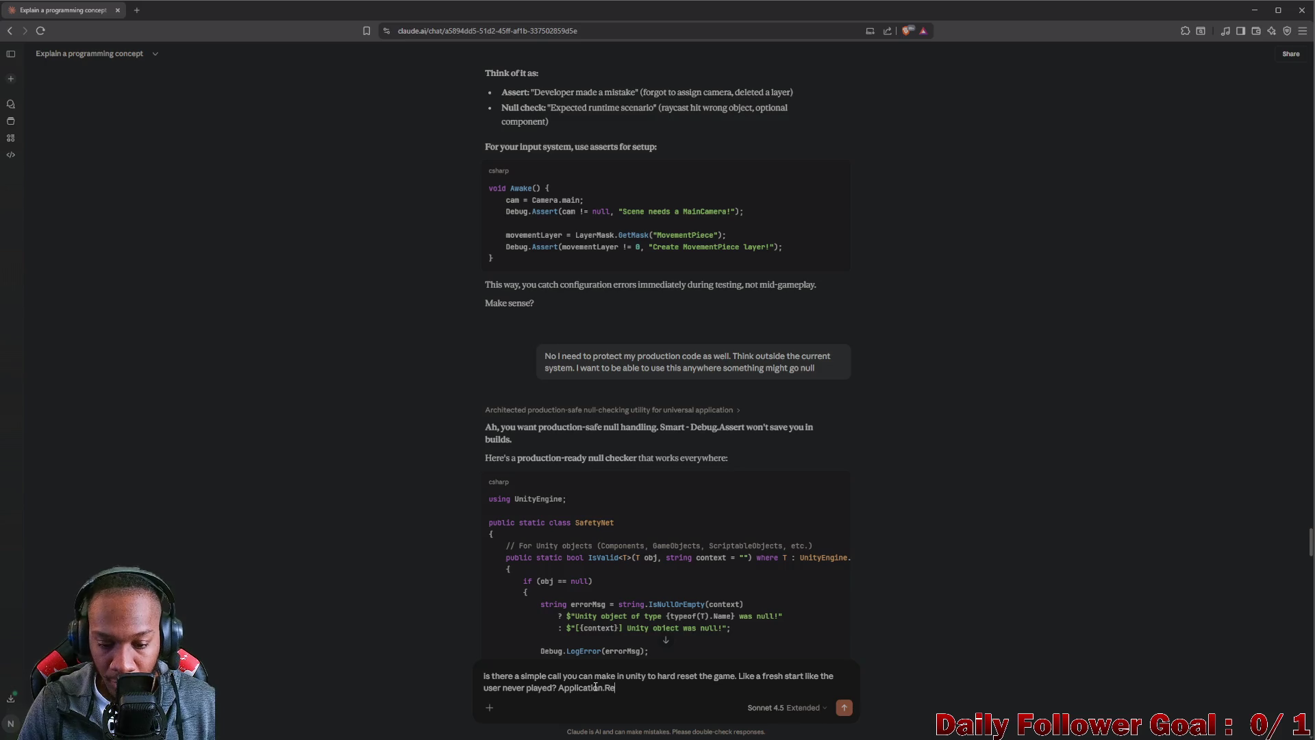
text(so)
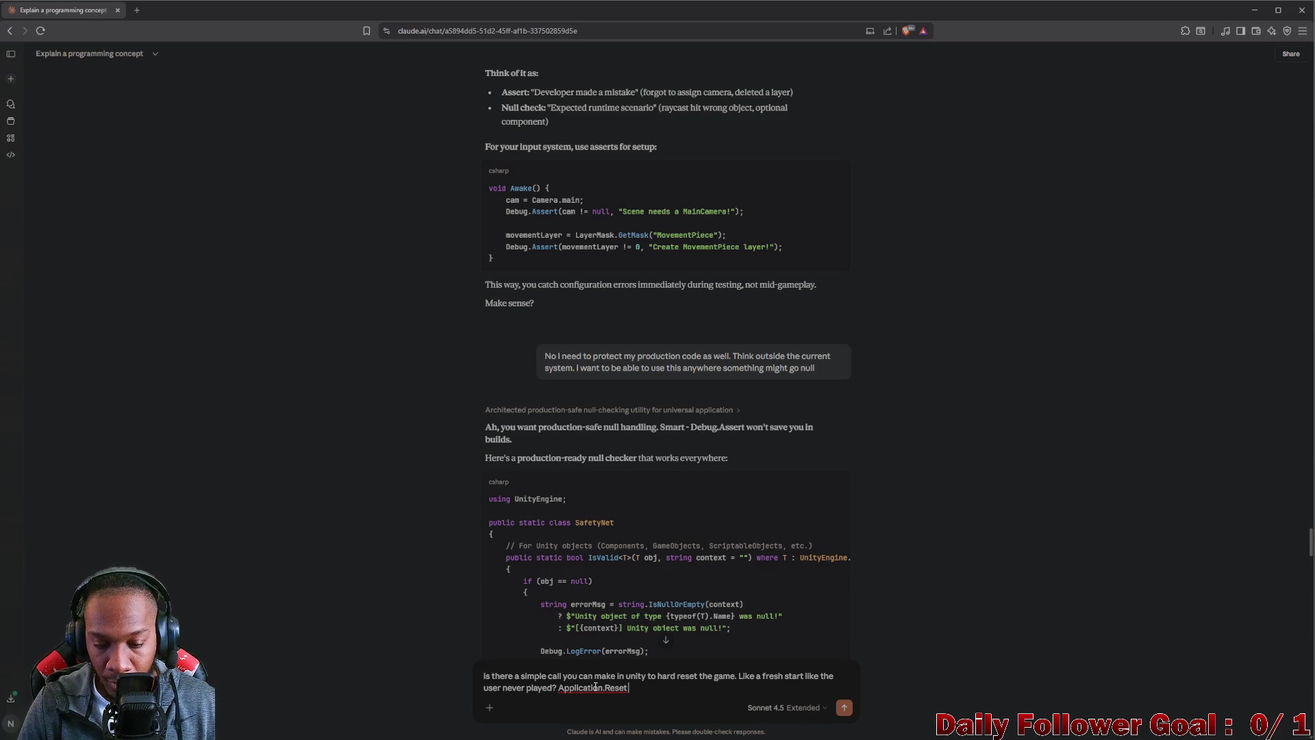
text(mething?)
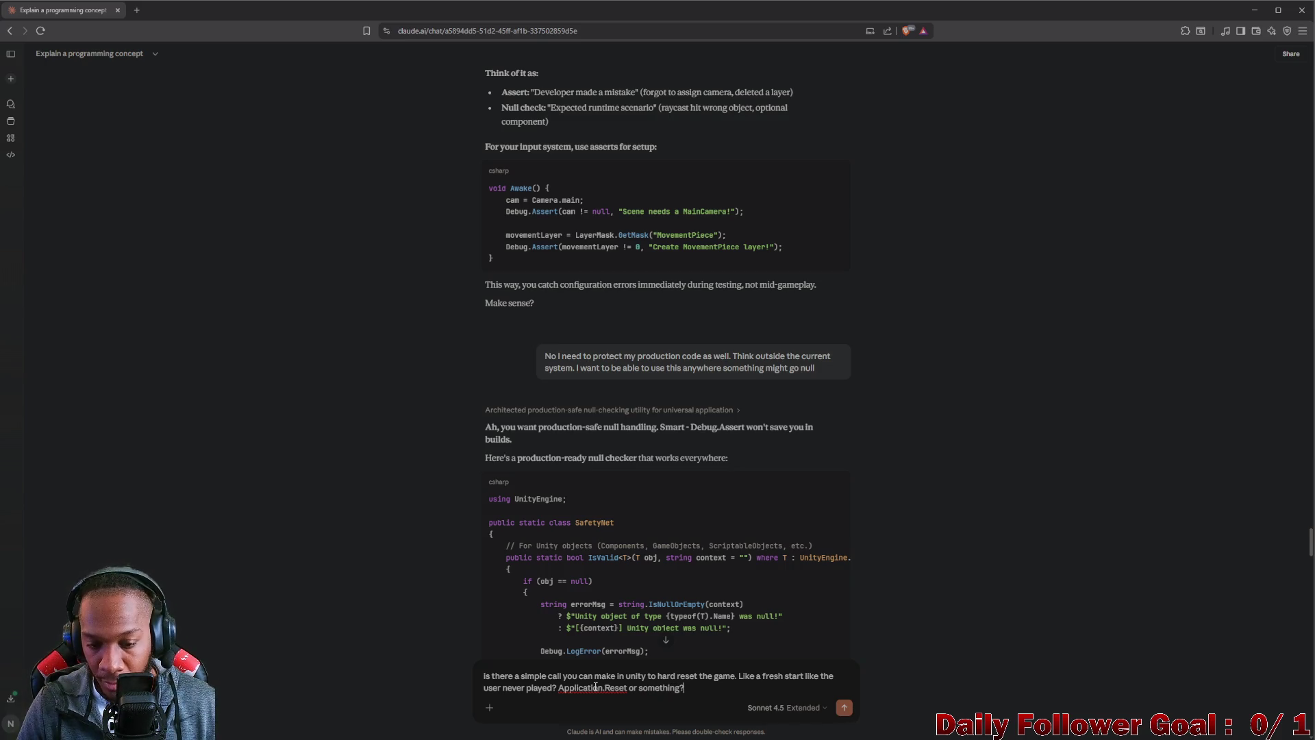
key(Return)
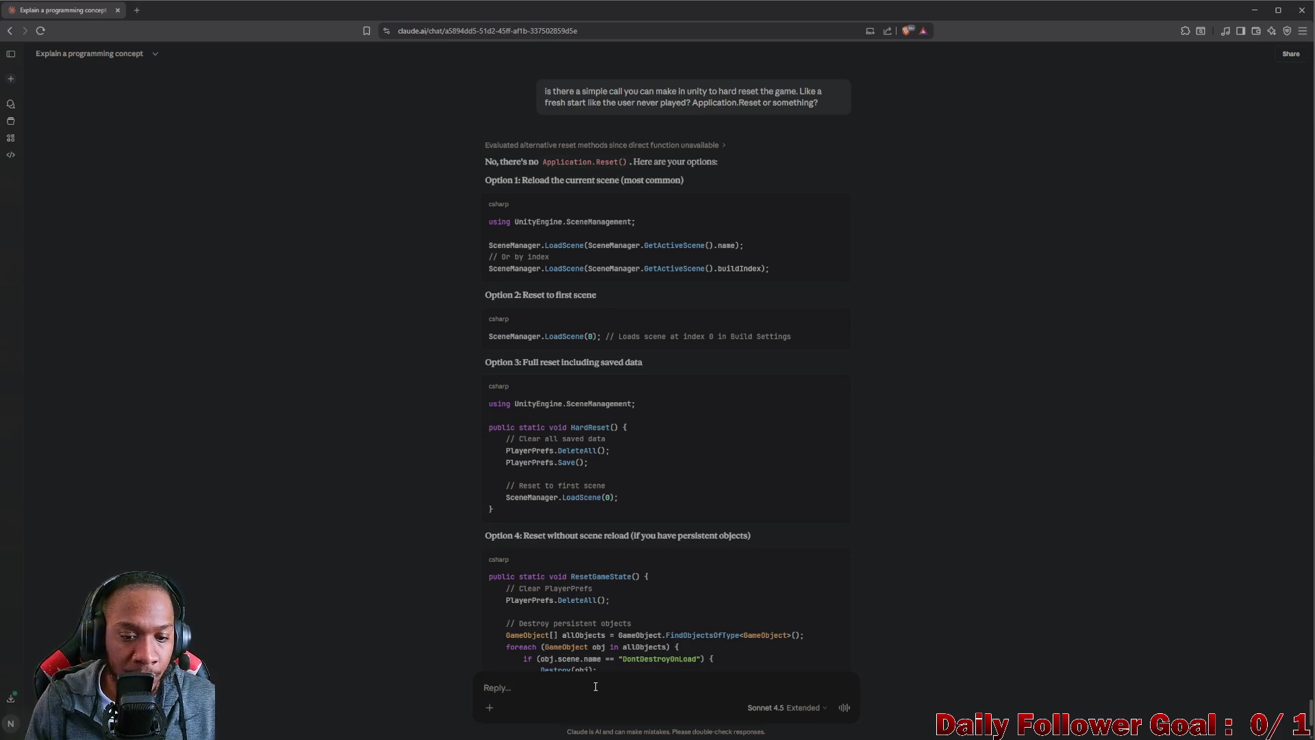
scroll(599, 537, down, 3)
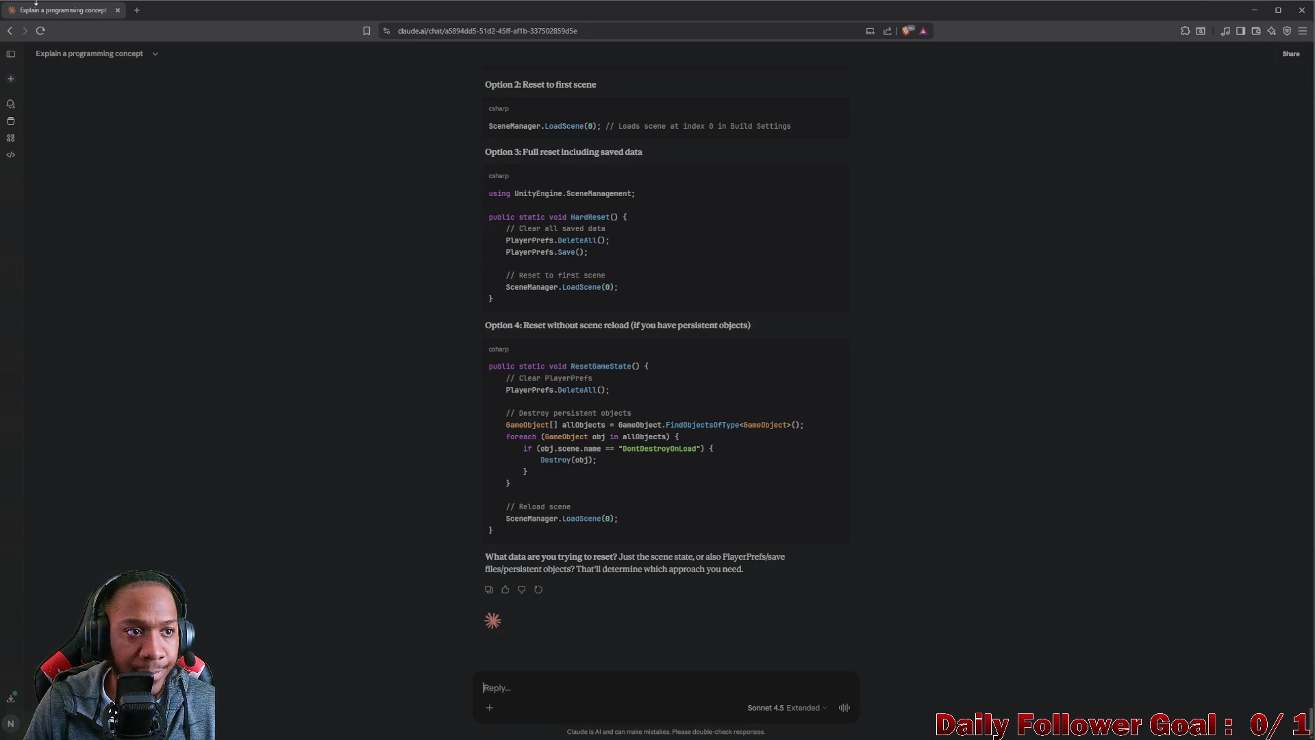
click(1254, 9)
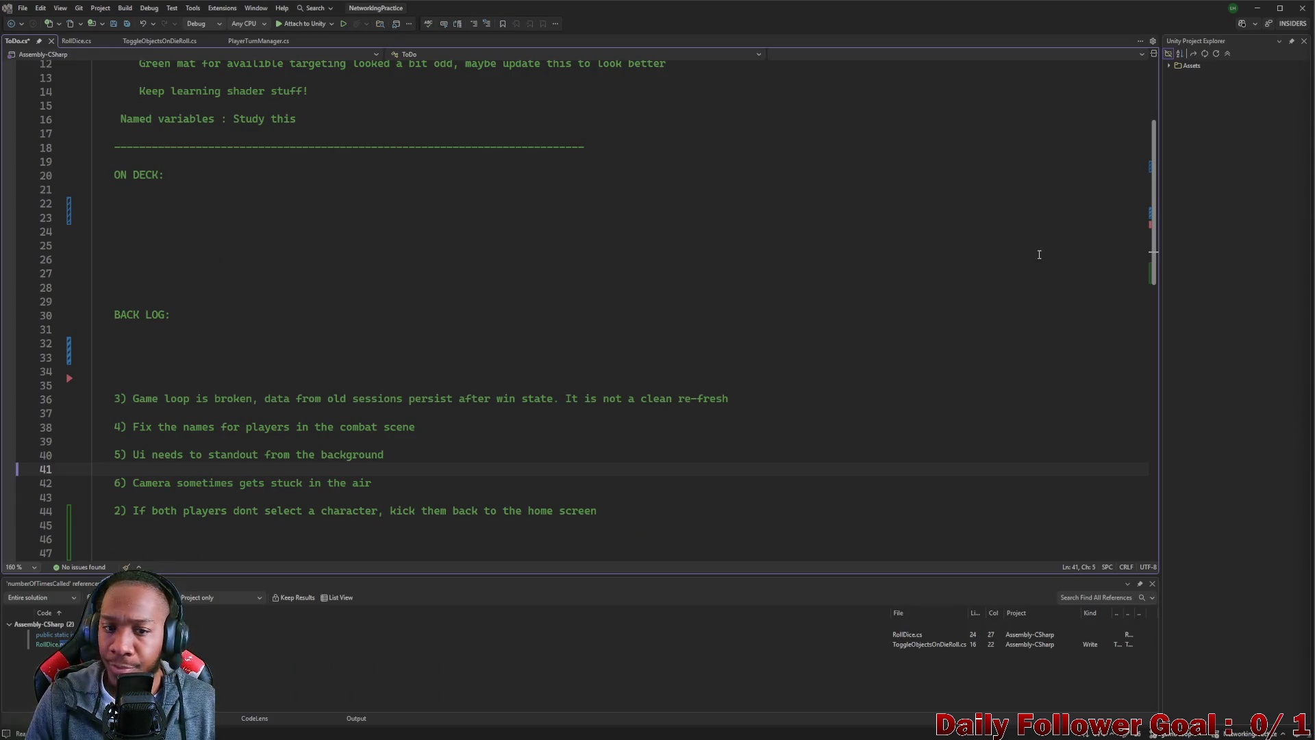
- In RollDice.cs, start an Application. line below CallUiDelay's StartCoroutine call
scroll(257, 365, up, 3)
click(76, 41)
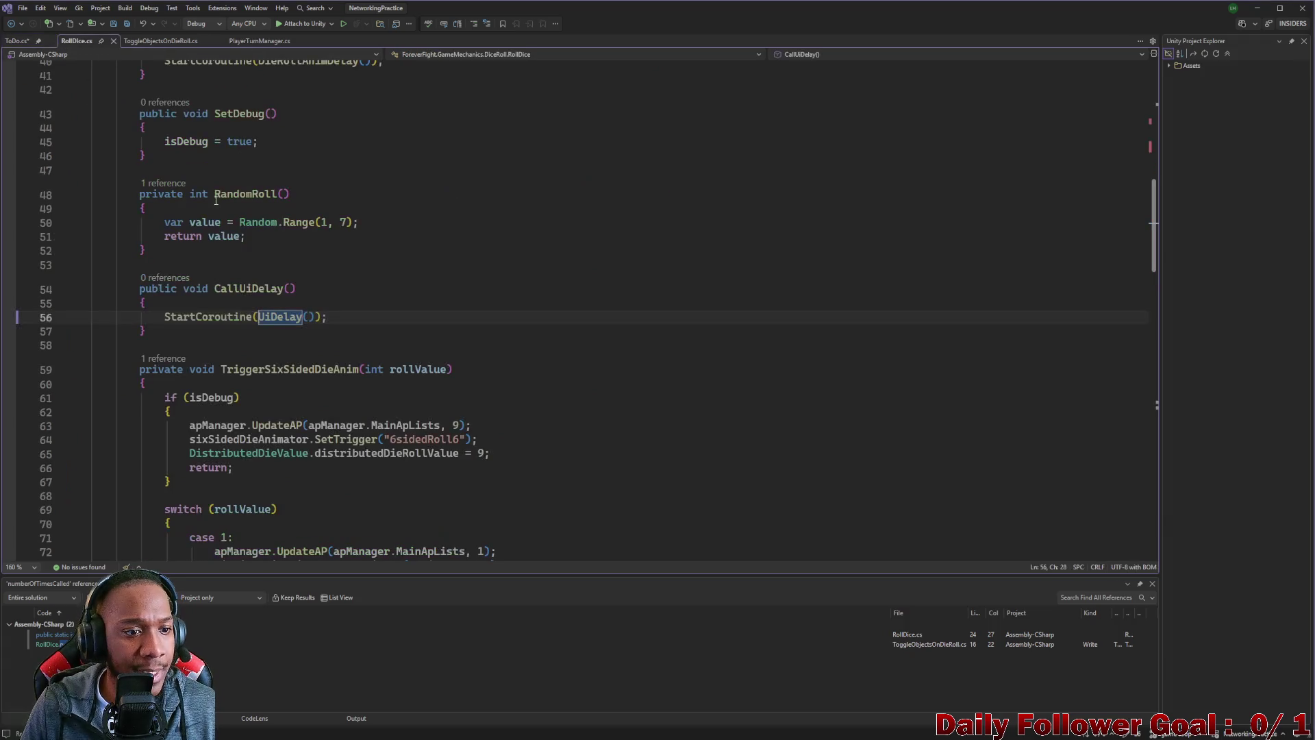
key(Down)
text(App)
key(Tab)
text(.re)
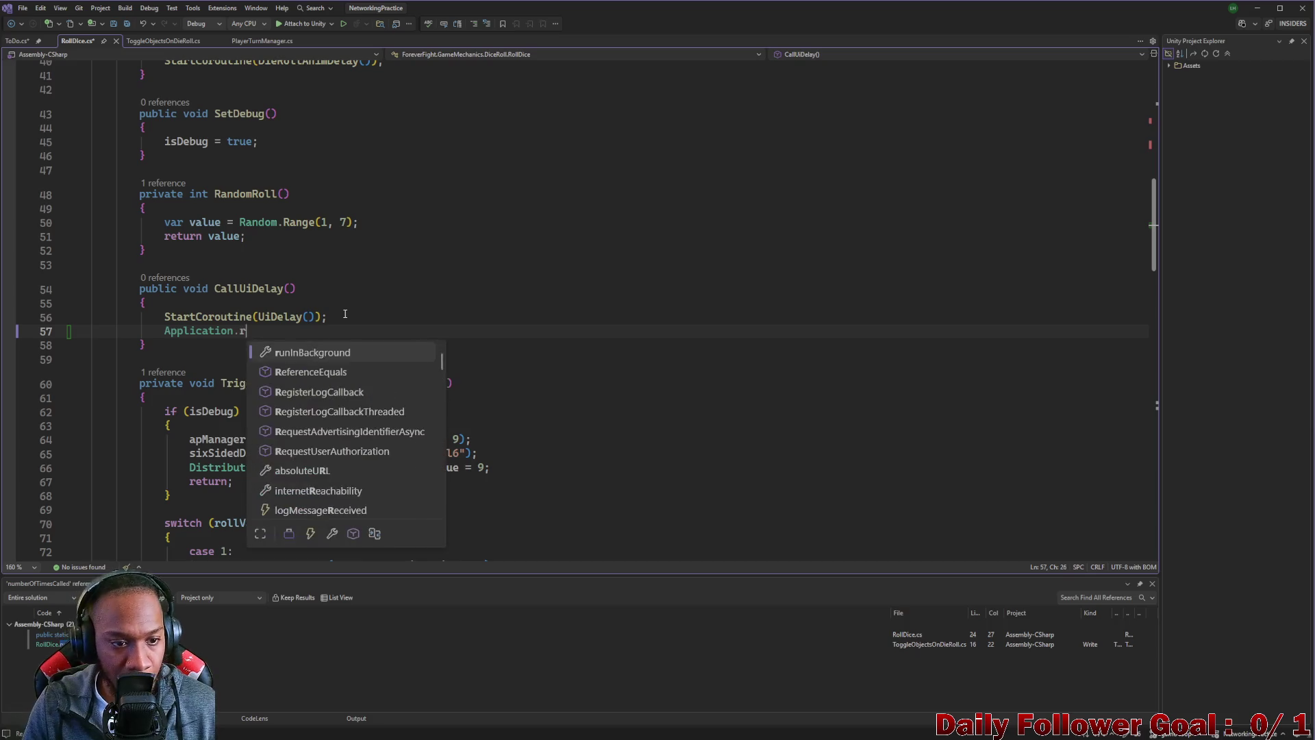
key(BackSpace)
key(BackSpace)
key(BackSpace)
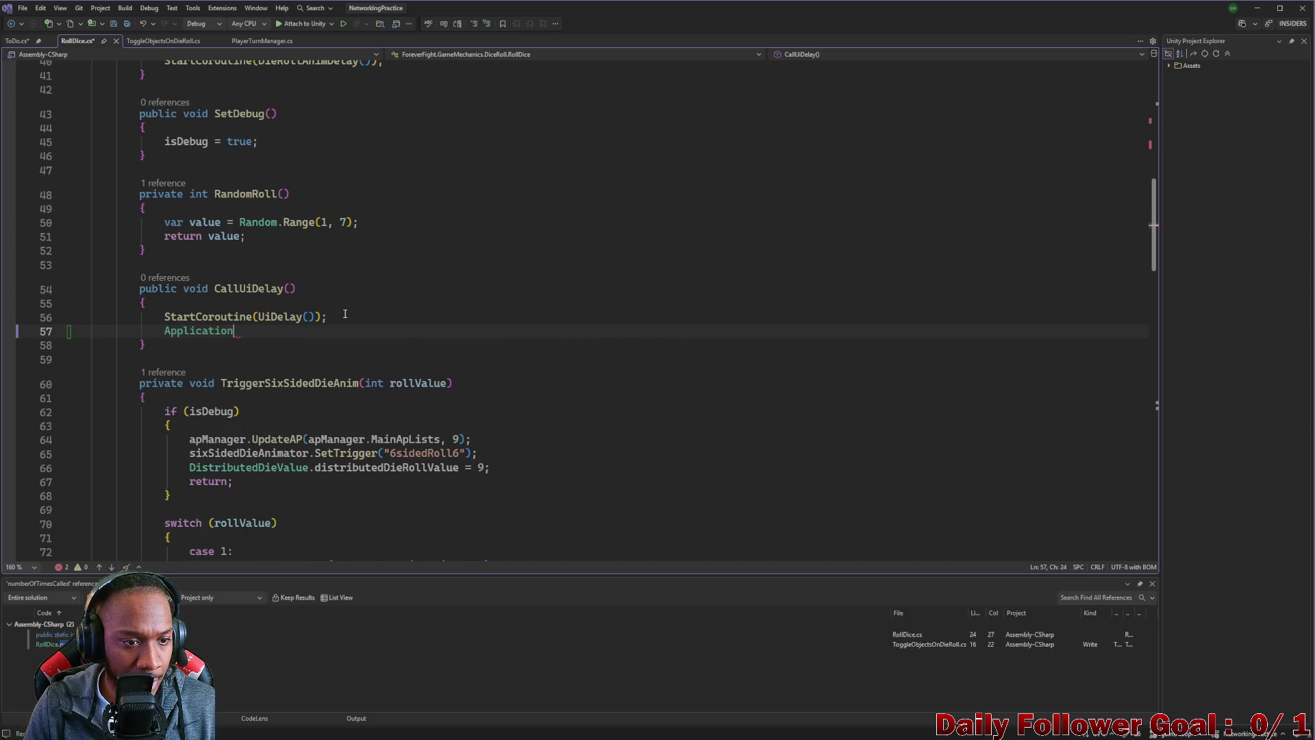
text(.)
- Browse Application's members and insert Application.Unload into the line
scroll(315, 404, down, 6)
scroll(315, 410, down, 8)
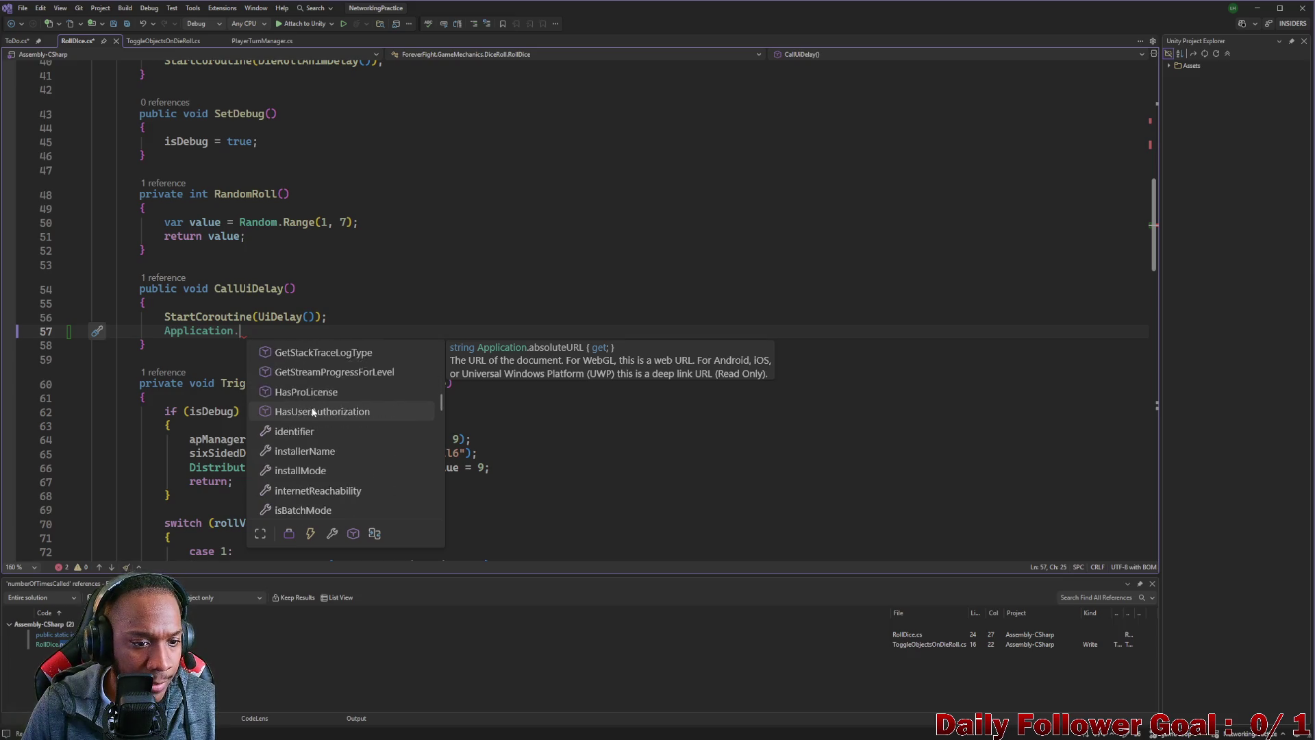
scroll(310, 412, down, 8)
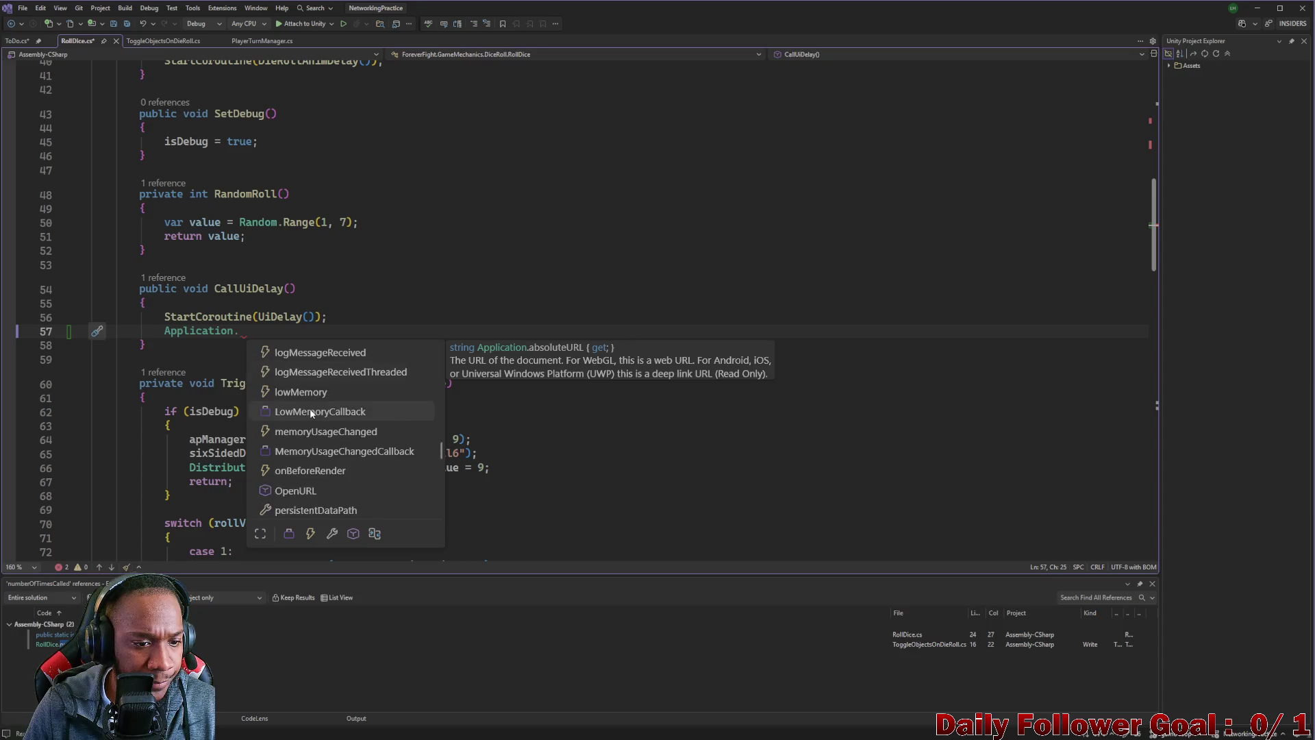
scroll(310, 412, down, 8)
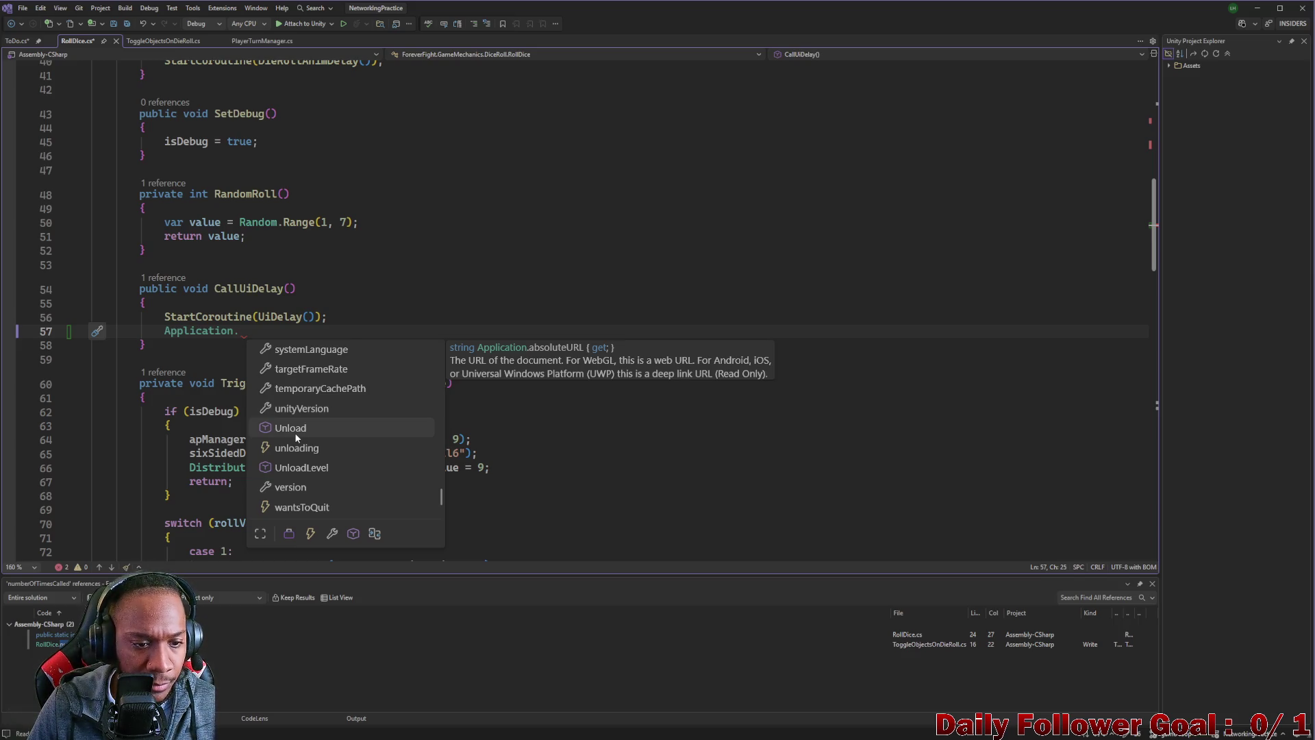
click(294, 431)
double_click(294, 430)
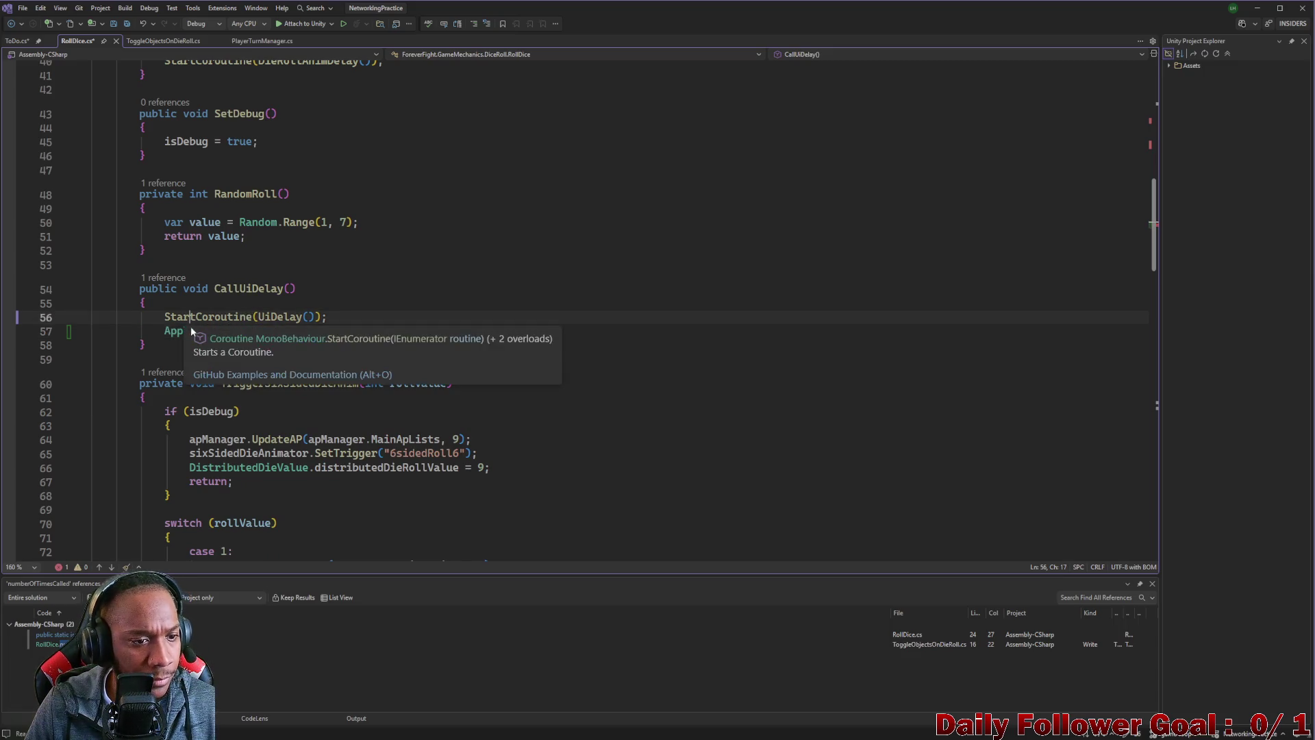
- Remove the Application.Unload line, save RollDice.cs and restore the Visual Studio window
triple_click(179, 335)
key(BackSpace)
key(ctrl+s)
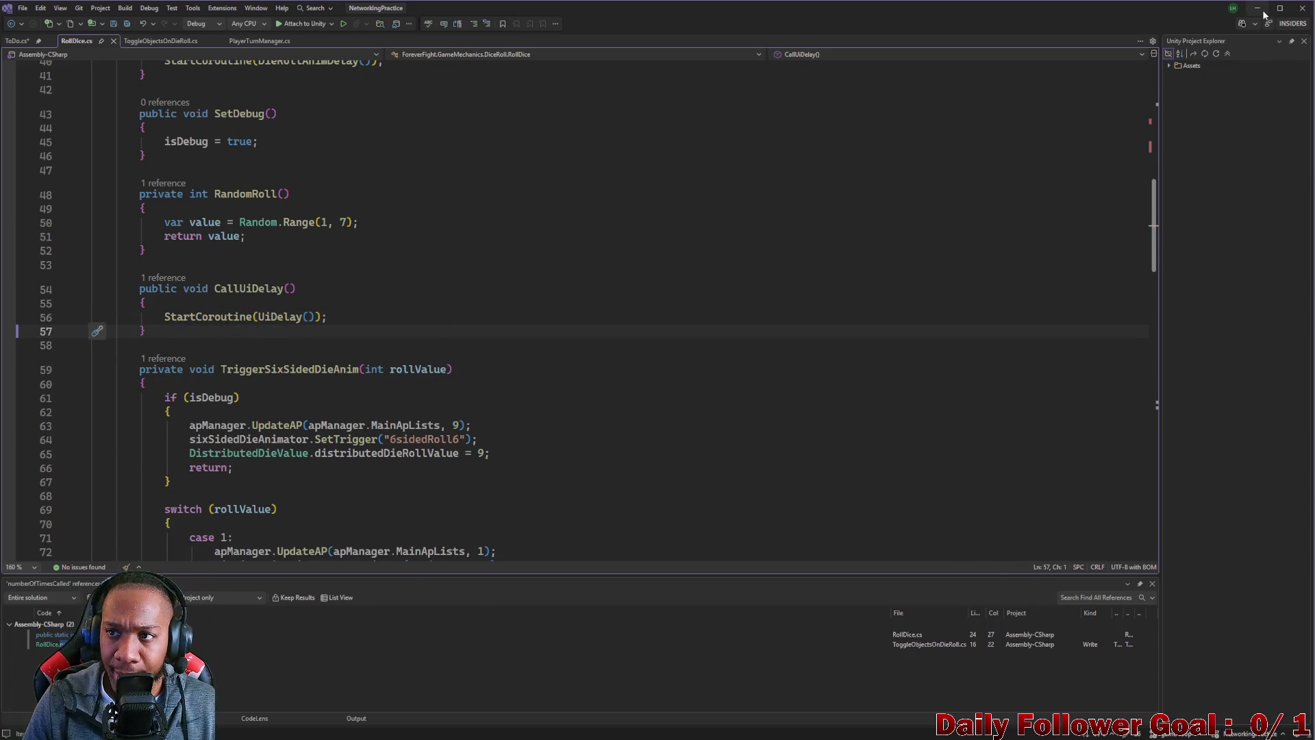
click(1280, 7)
- Back in Unity, search 'lob' in the Project panel and open the Lobby scene
click(1259, 15)
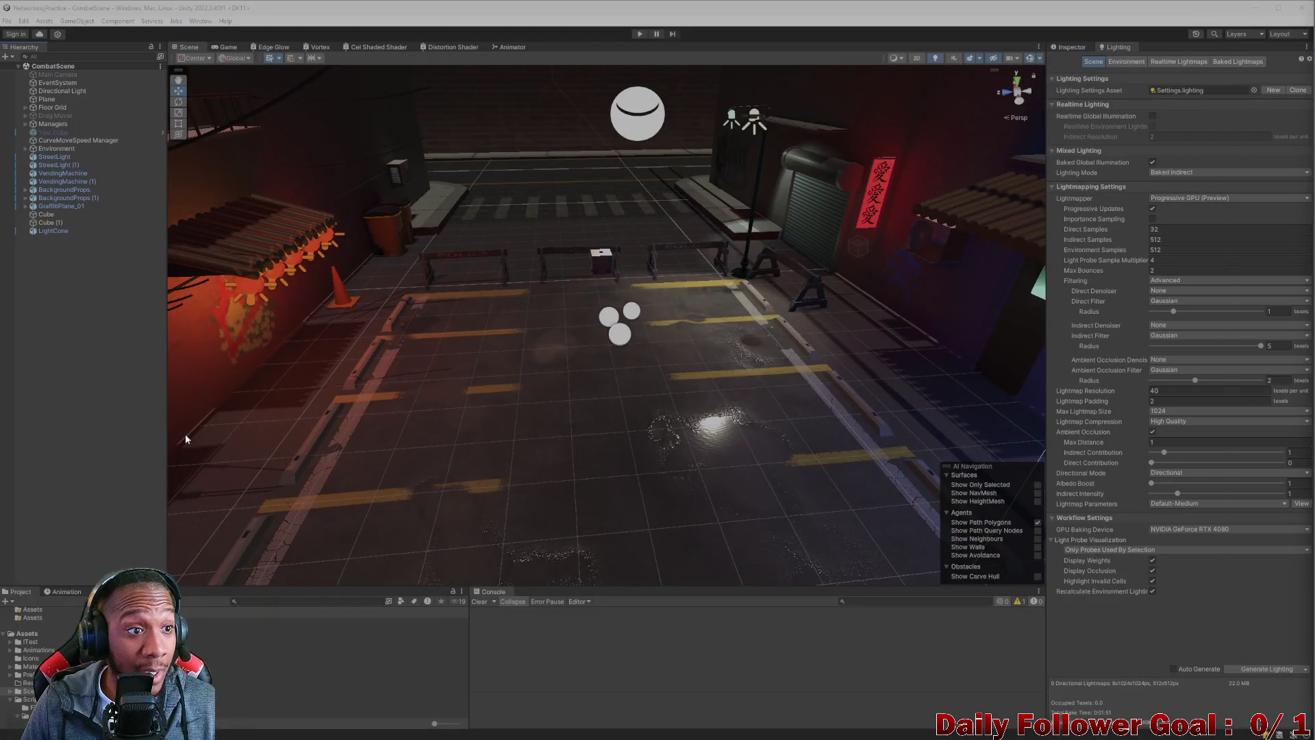
click(282, 598)
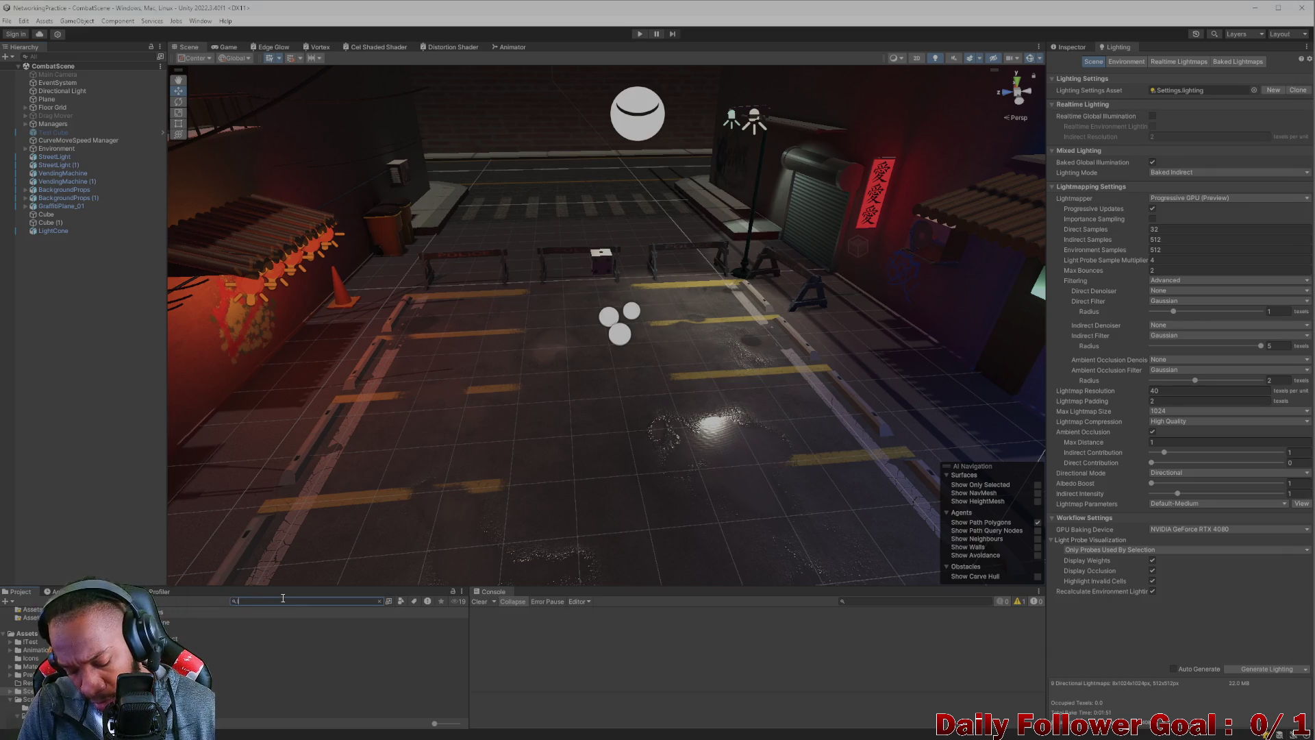
text(lob)
double_click(273, 637)
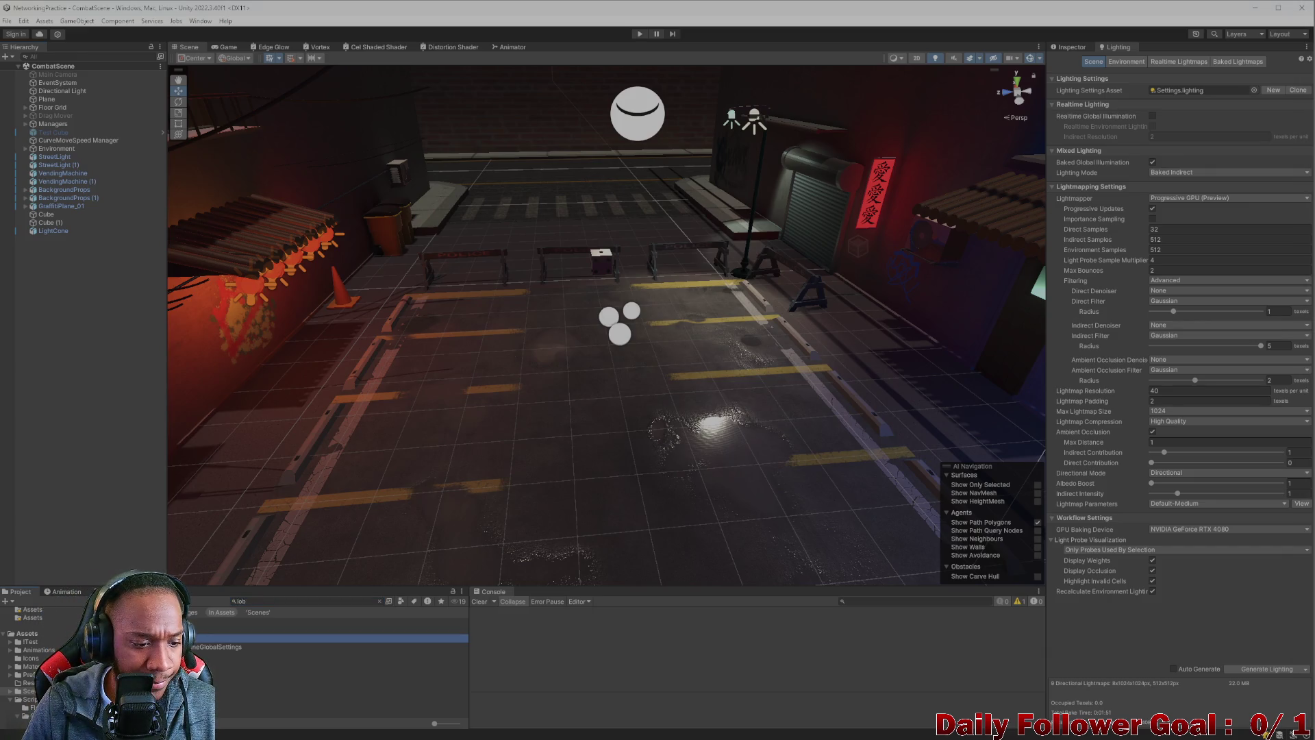
- Shrink the Unity window and check ClientManager under Do Not Destroy
drag(458, 7, 290, 25)
click(23, 107)
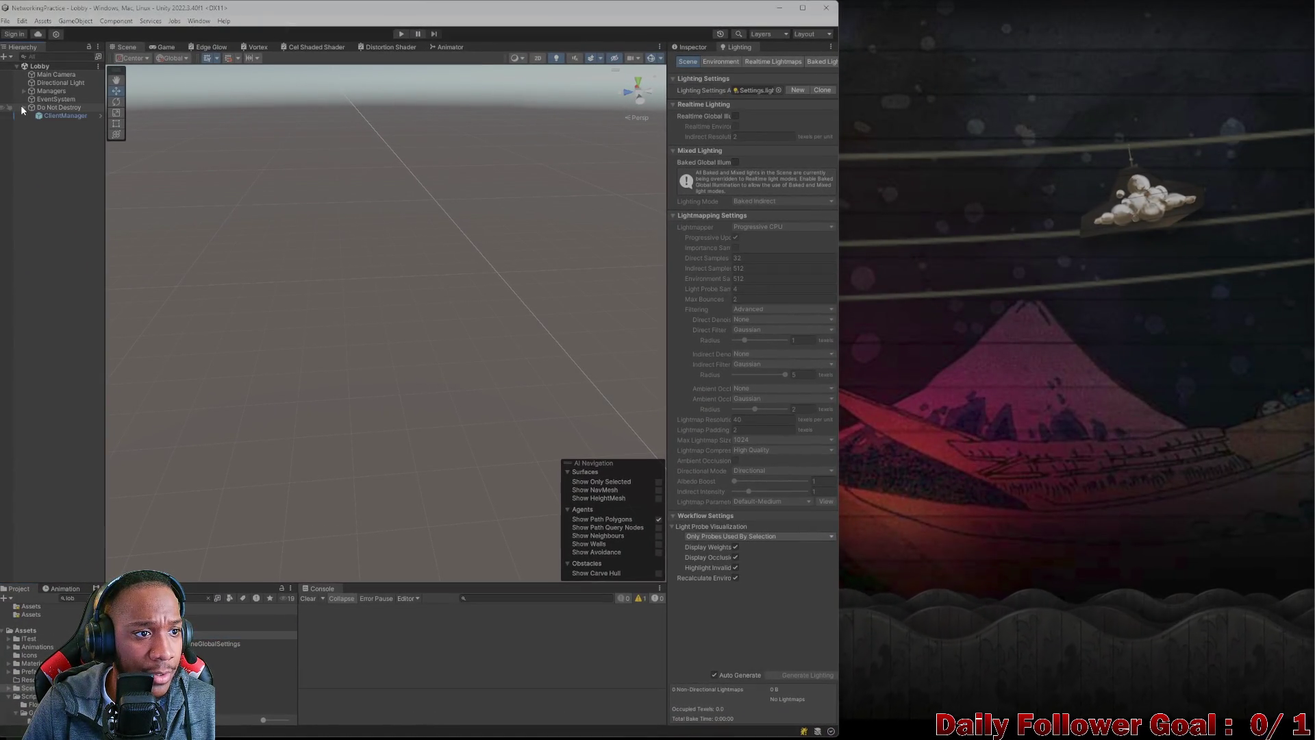
click(24, 108)
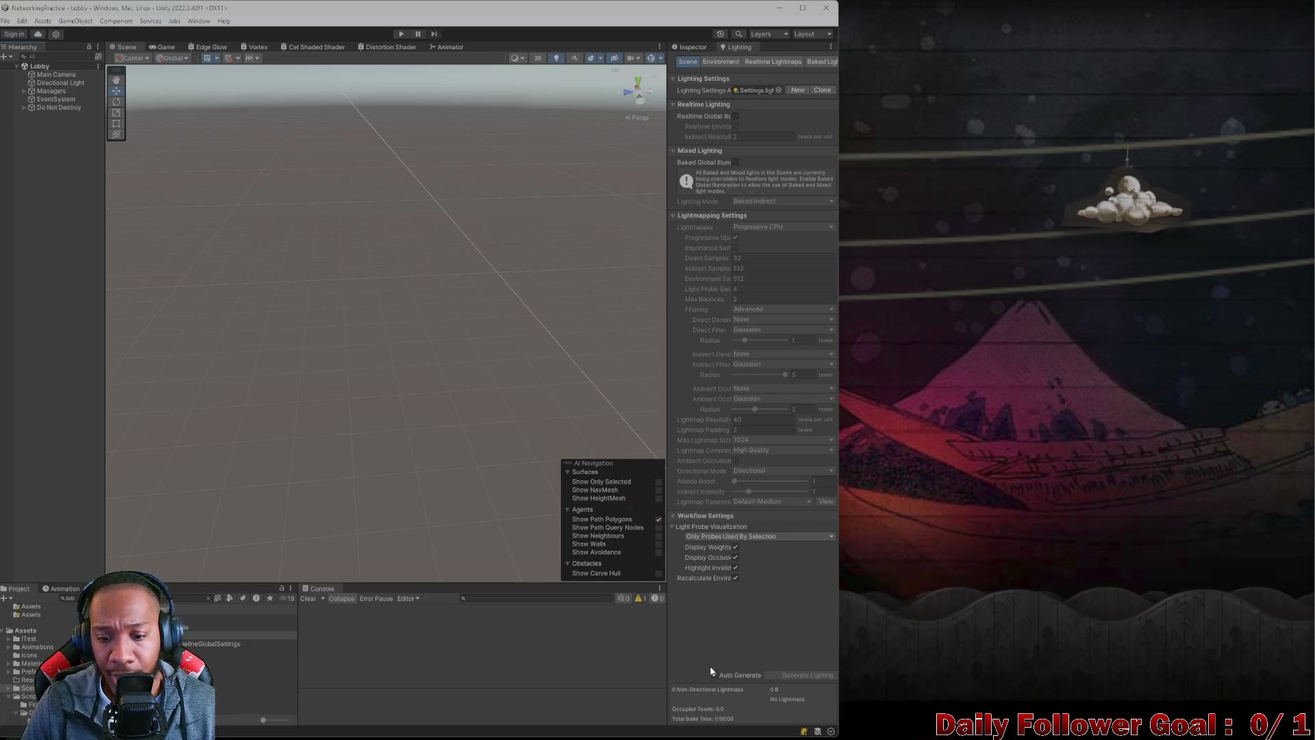
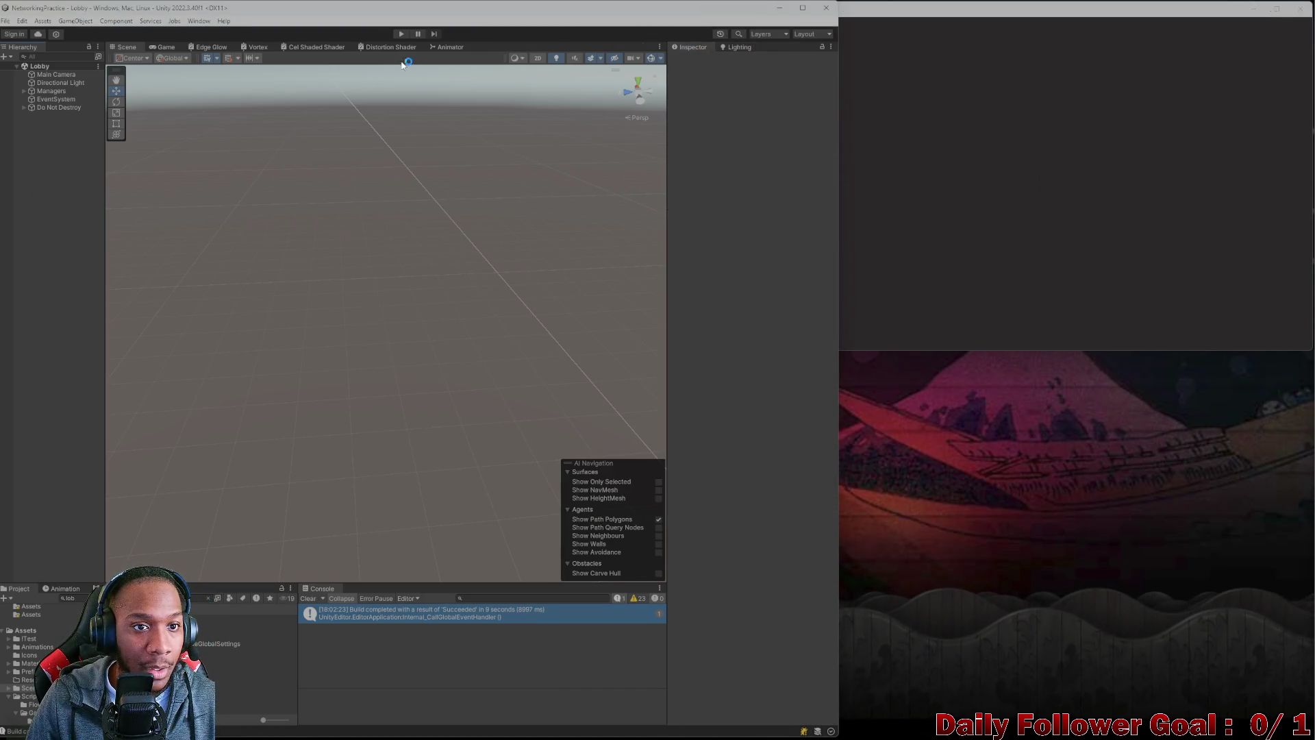
- Start Play mode and inspect DontDestroyOnLoad's [Debug Updater] and Do Not Destroy objects
click(401, 34)
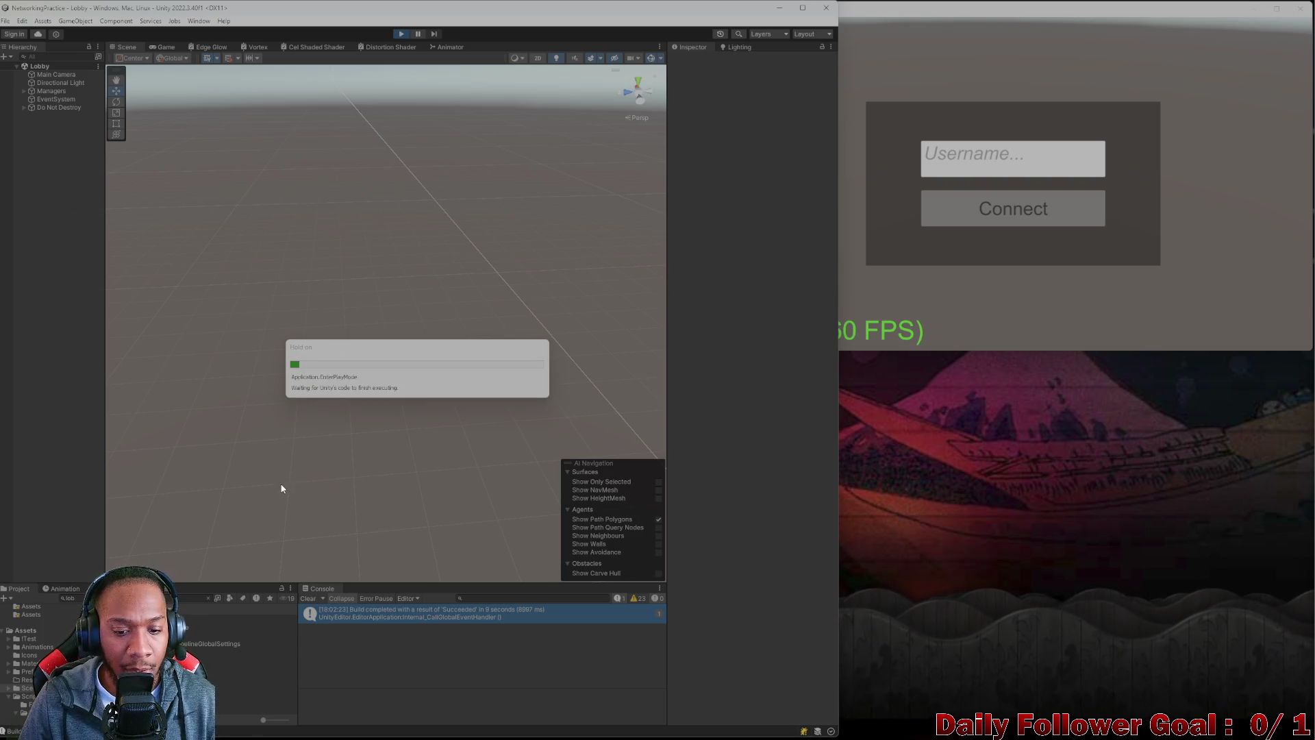
click(17, 107)
click(49, 124)
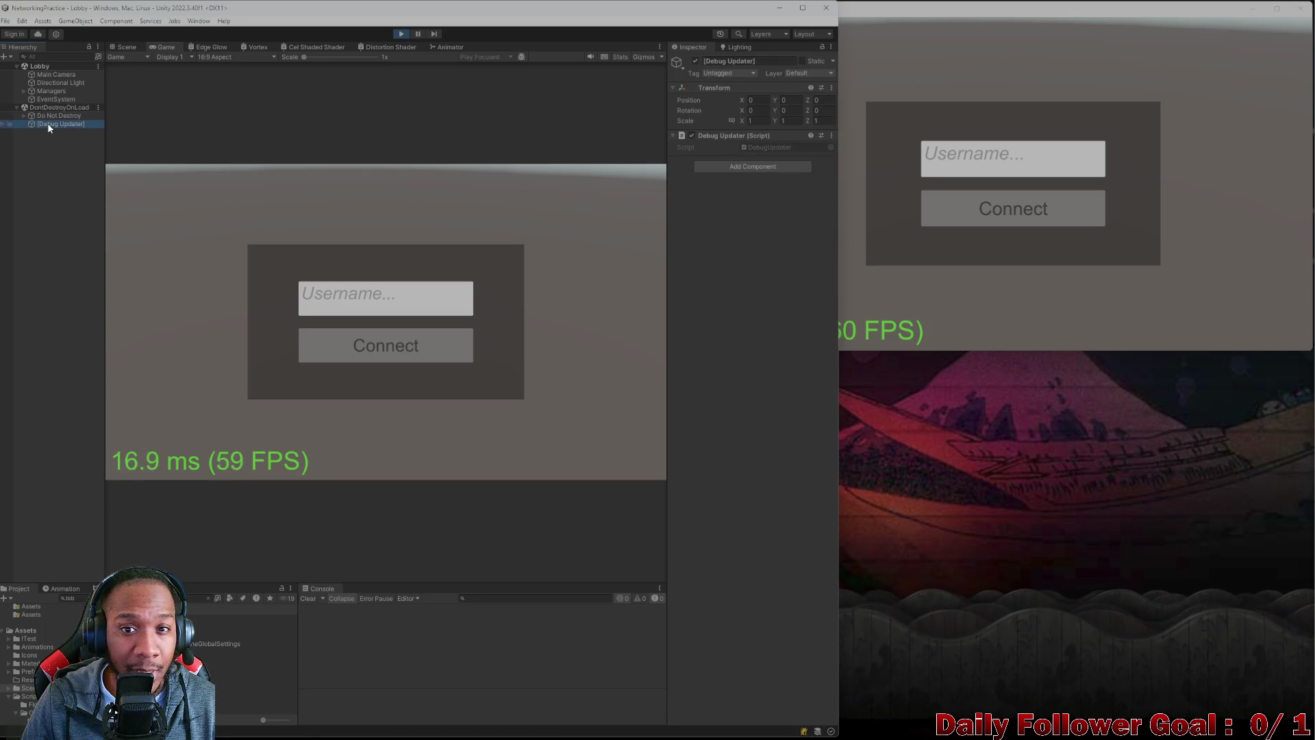
click(49, 116)
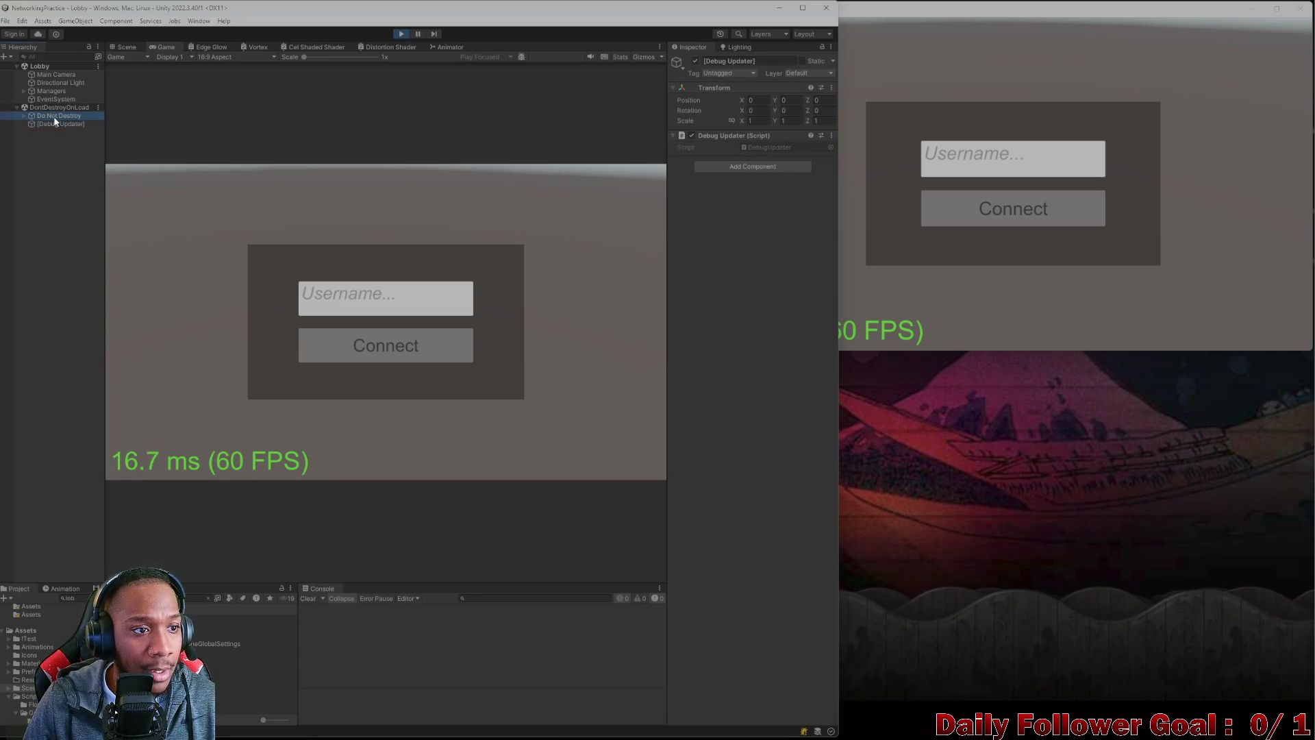
click(24, 117)
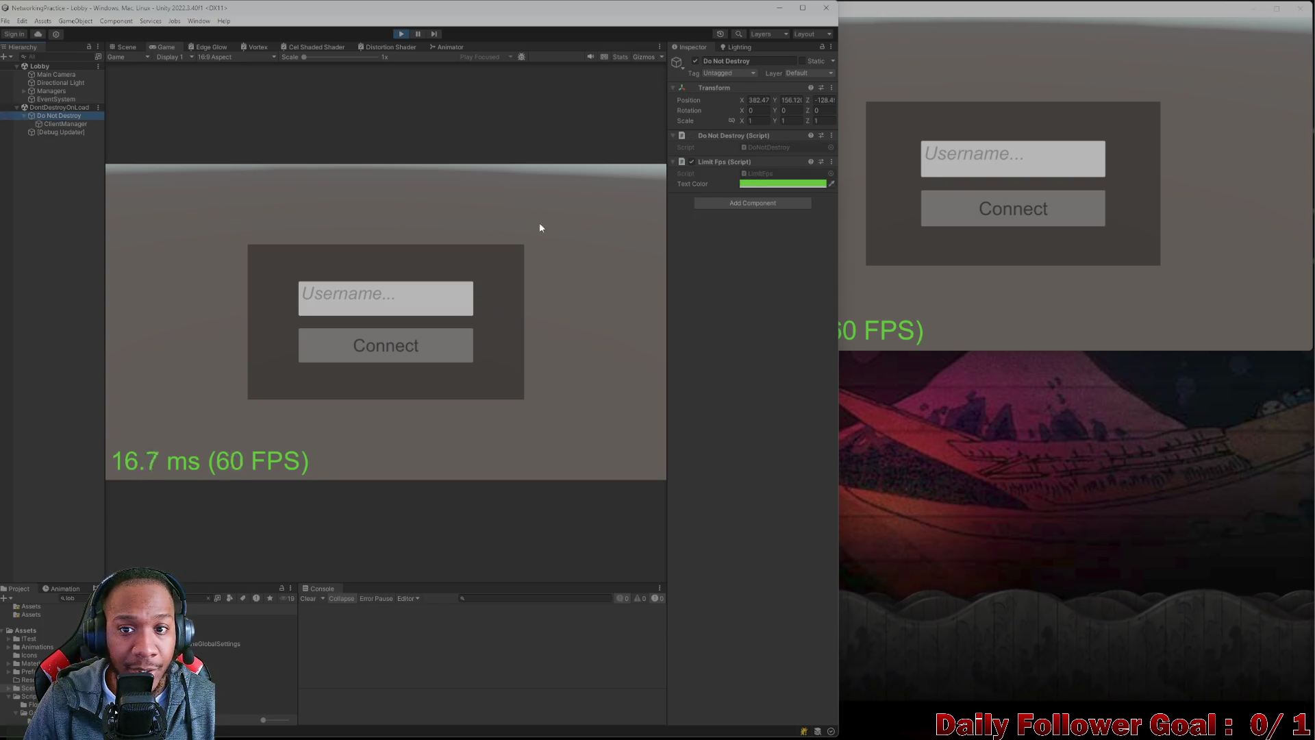
click(24, 117)
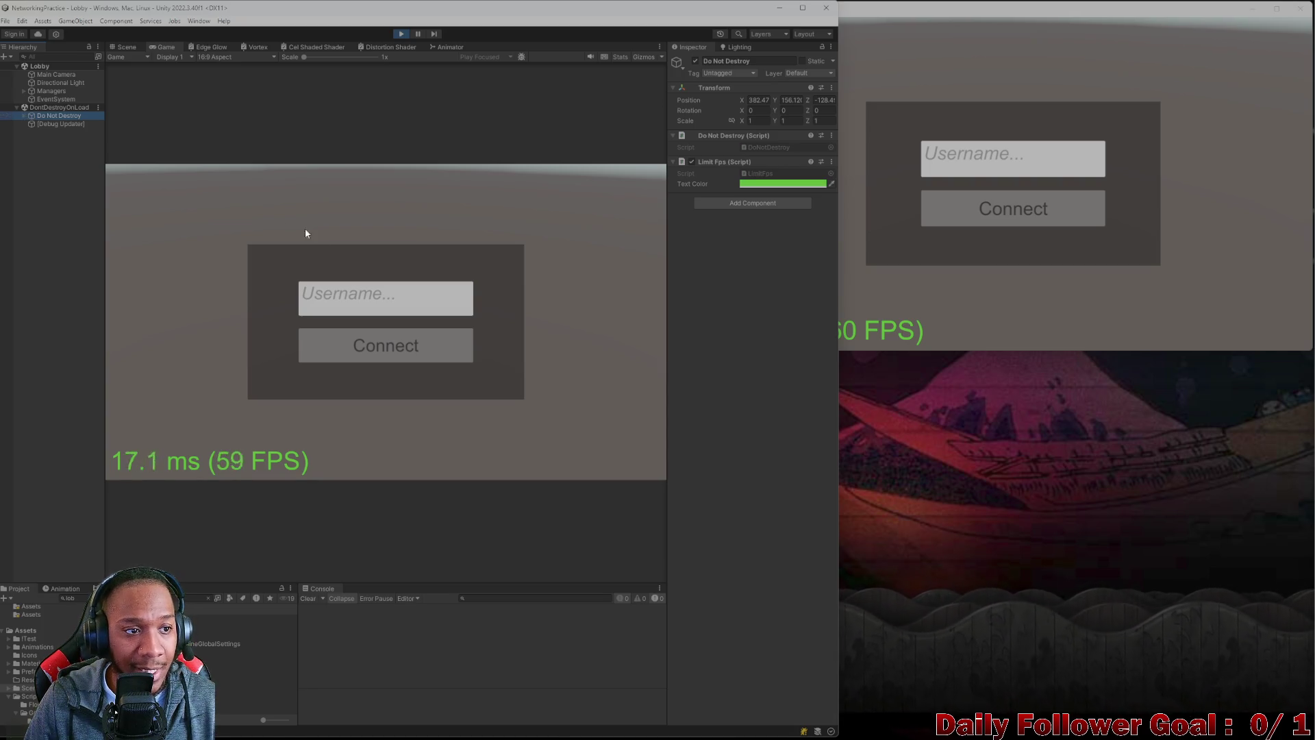
- Connect both clients to the lobby with usernames 'asdf' (editor) and 'zxcv' (standalone)
click(372, 308)
text(asdf)
click(385, 346)
click(1012, 159)
text(zxcv)
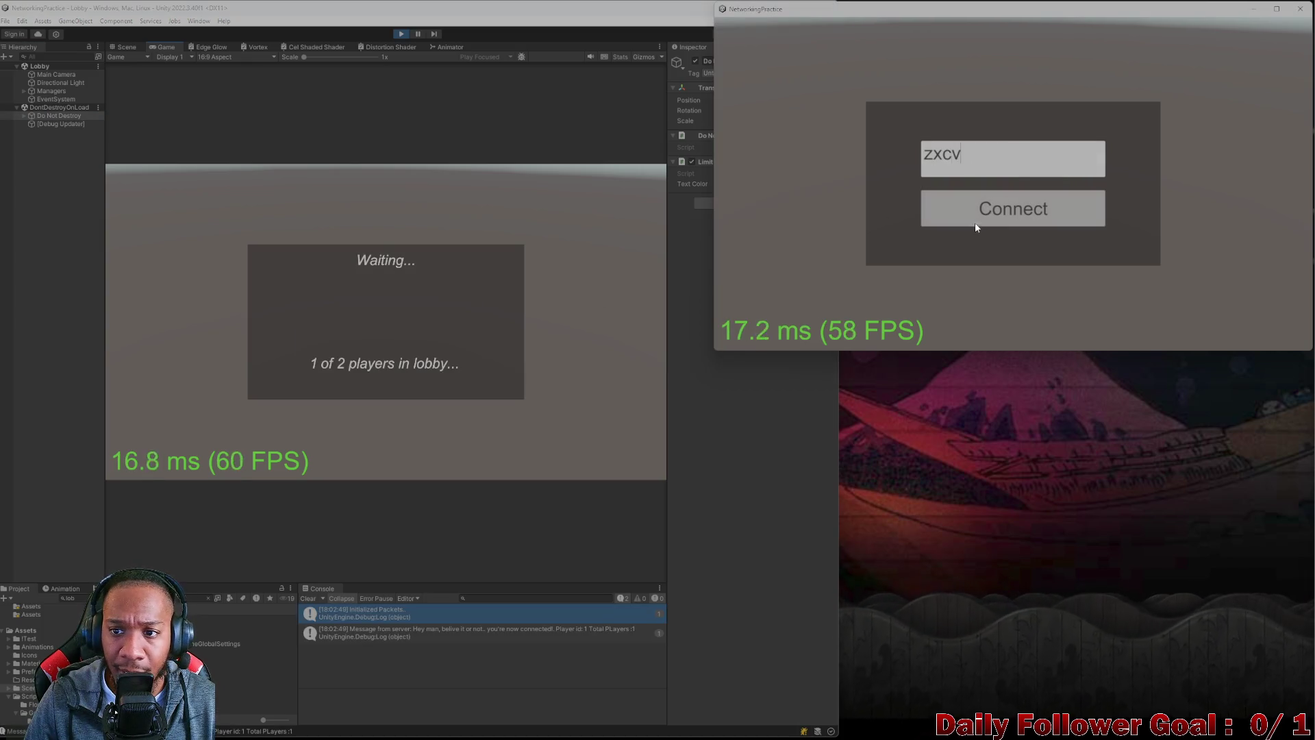
click(984, 210)
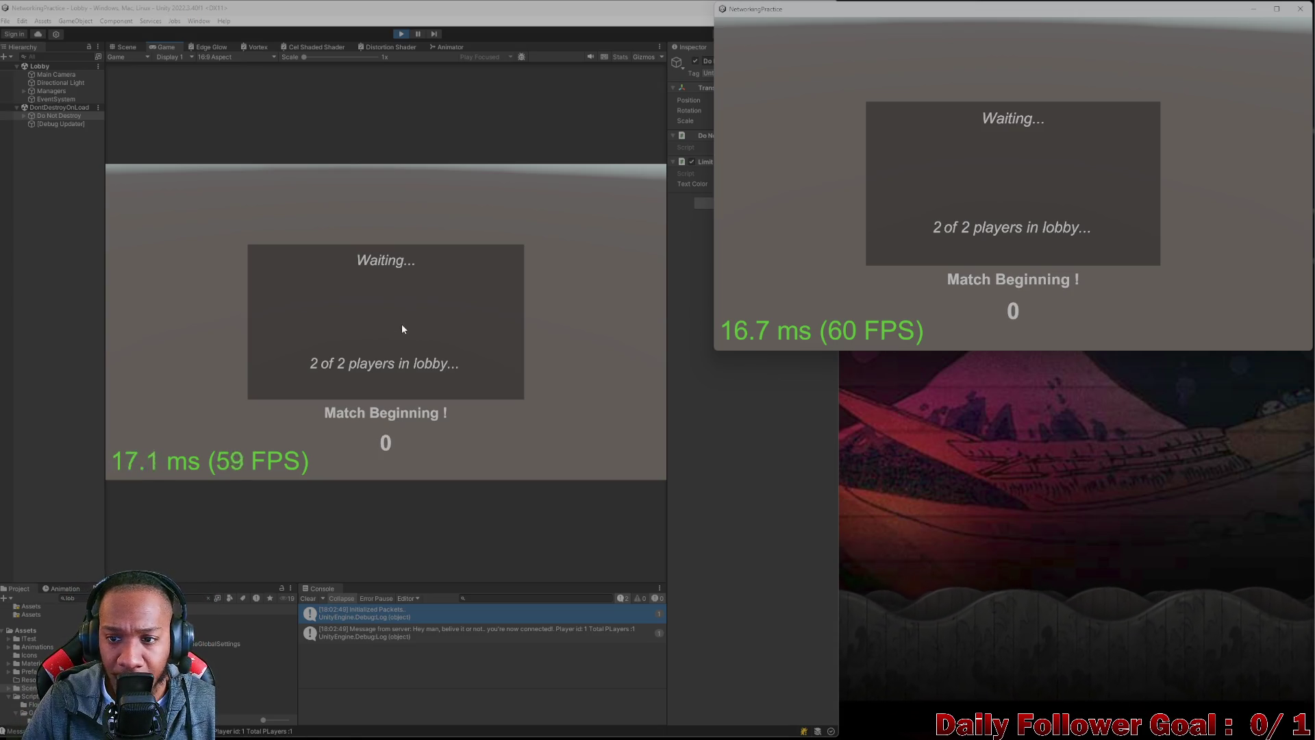
- Pick The Brawn in the editor and confirm The Speedster in the standalone game
click(375, 250)
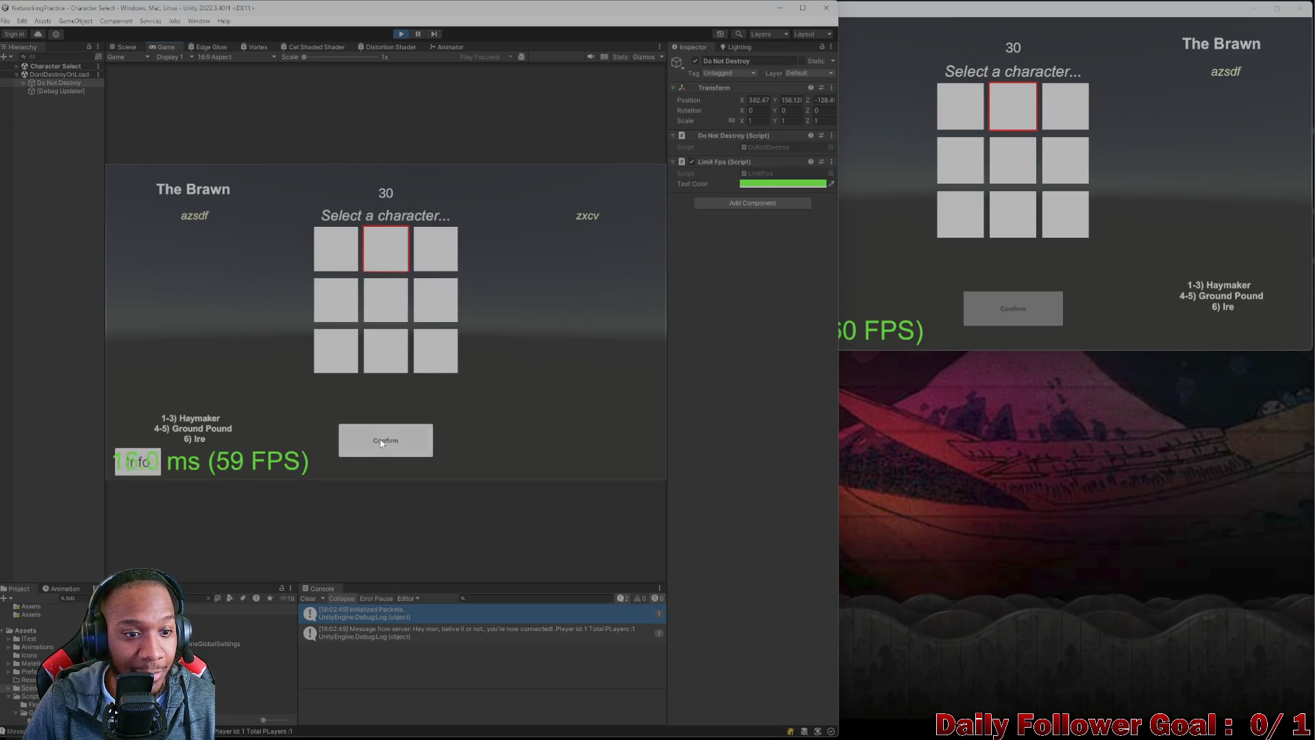
click(960, 106)
click(1013, 310)
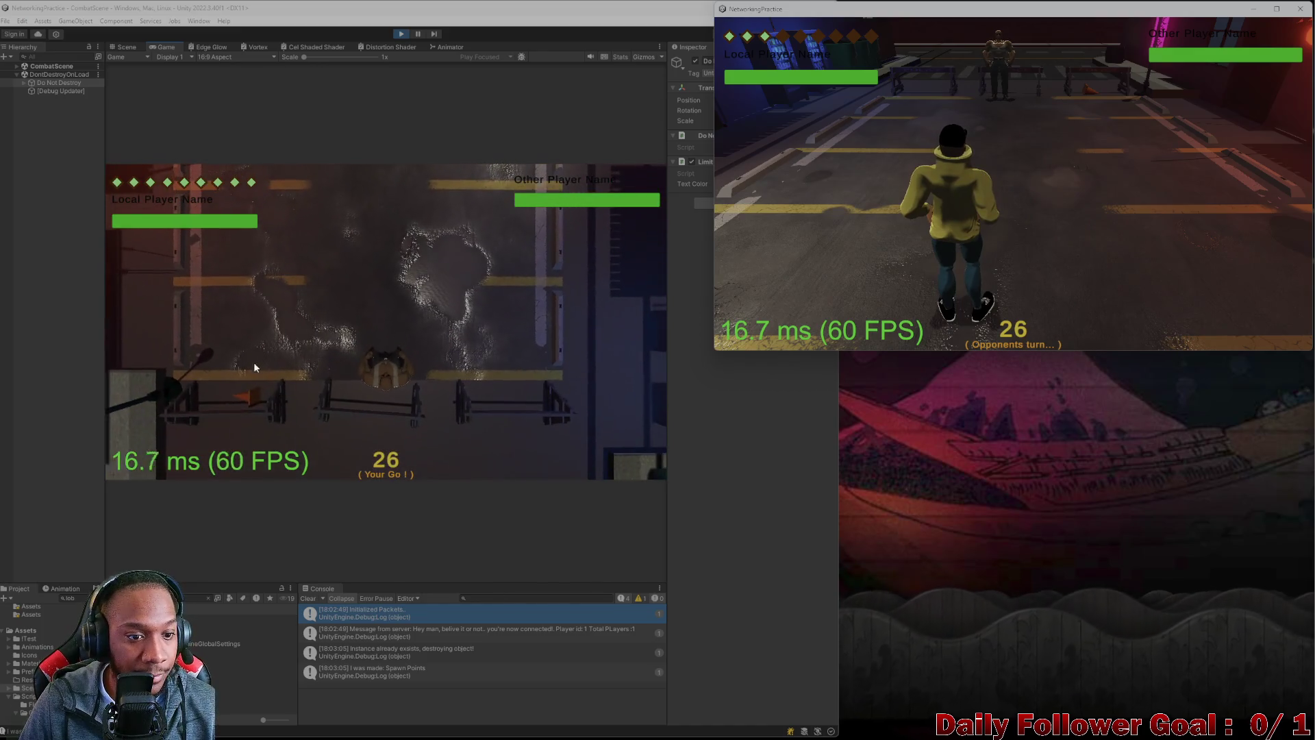
- Try a move with the editor's fighter, then end the turn on both clients
click(218, 373)
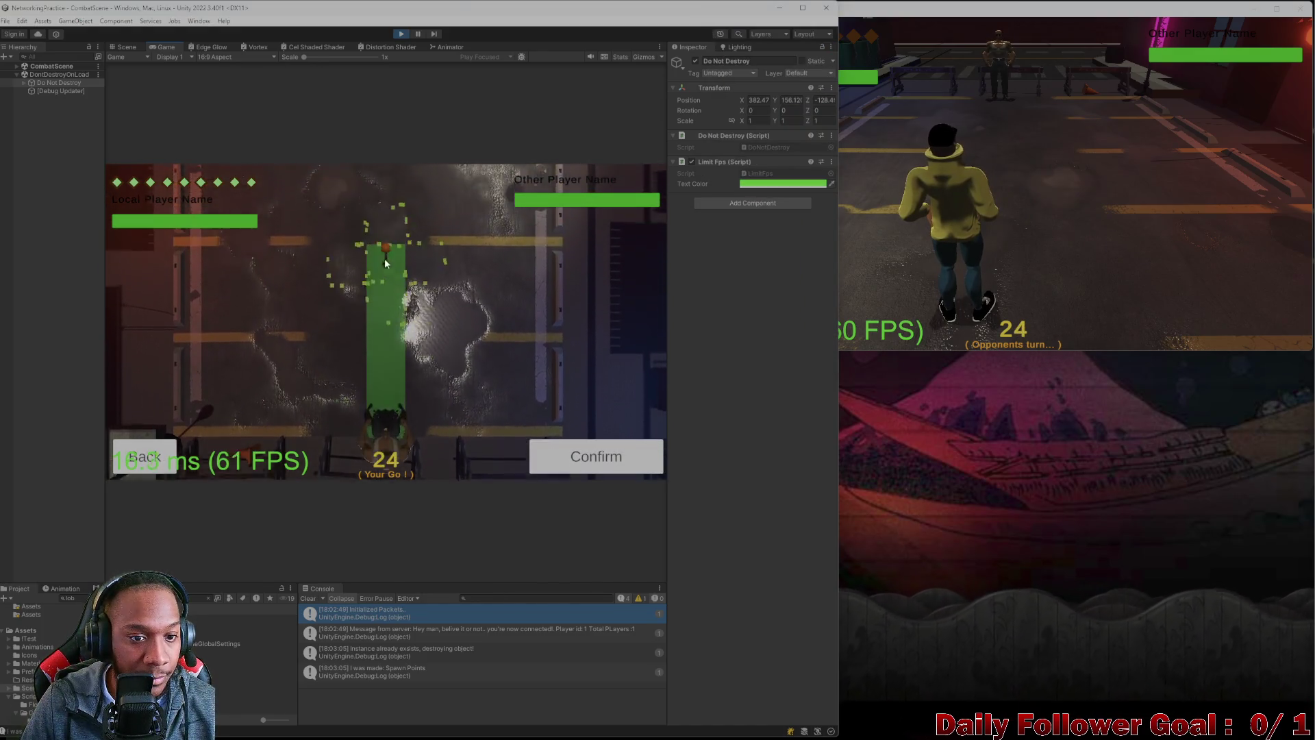
click(566, 458)
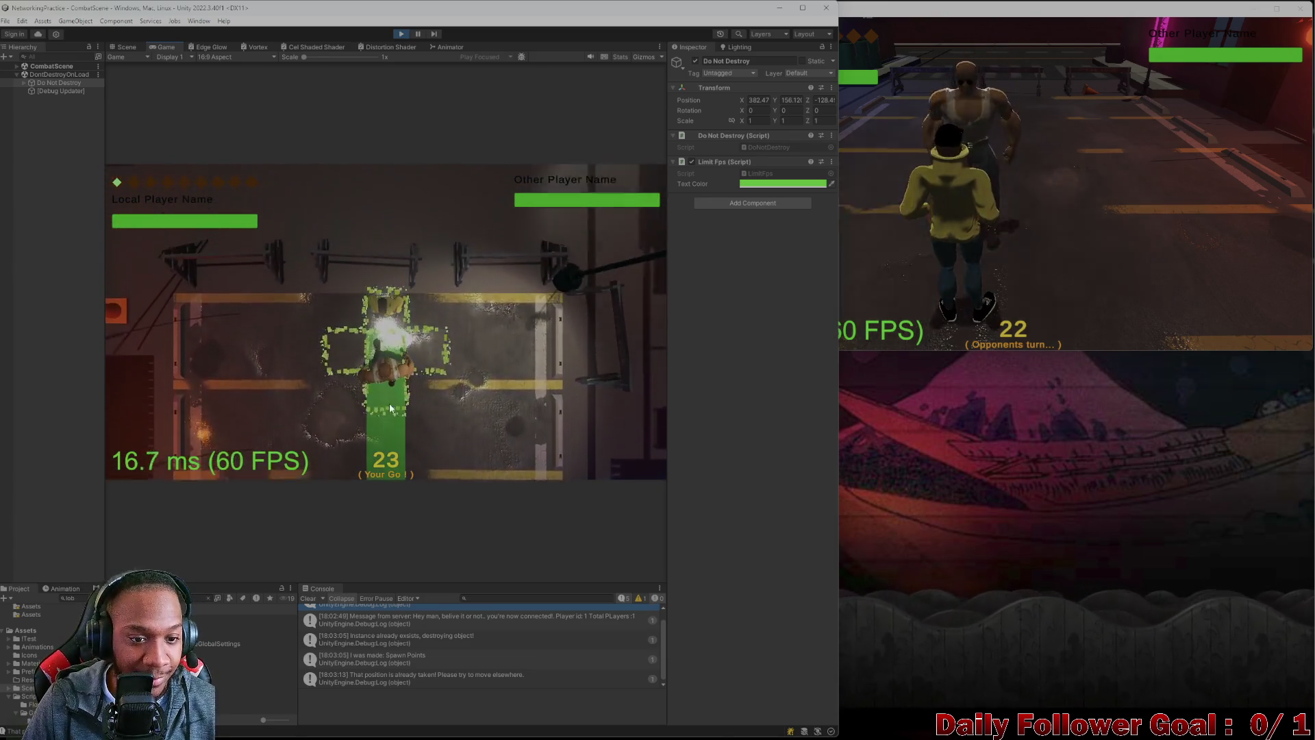
click(390, 408)
click(191, 460)
click(1008, 244)
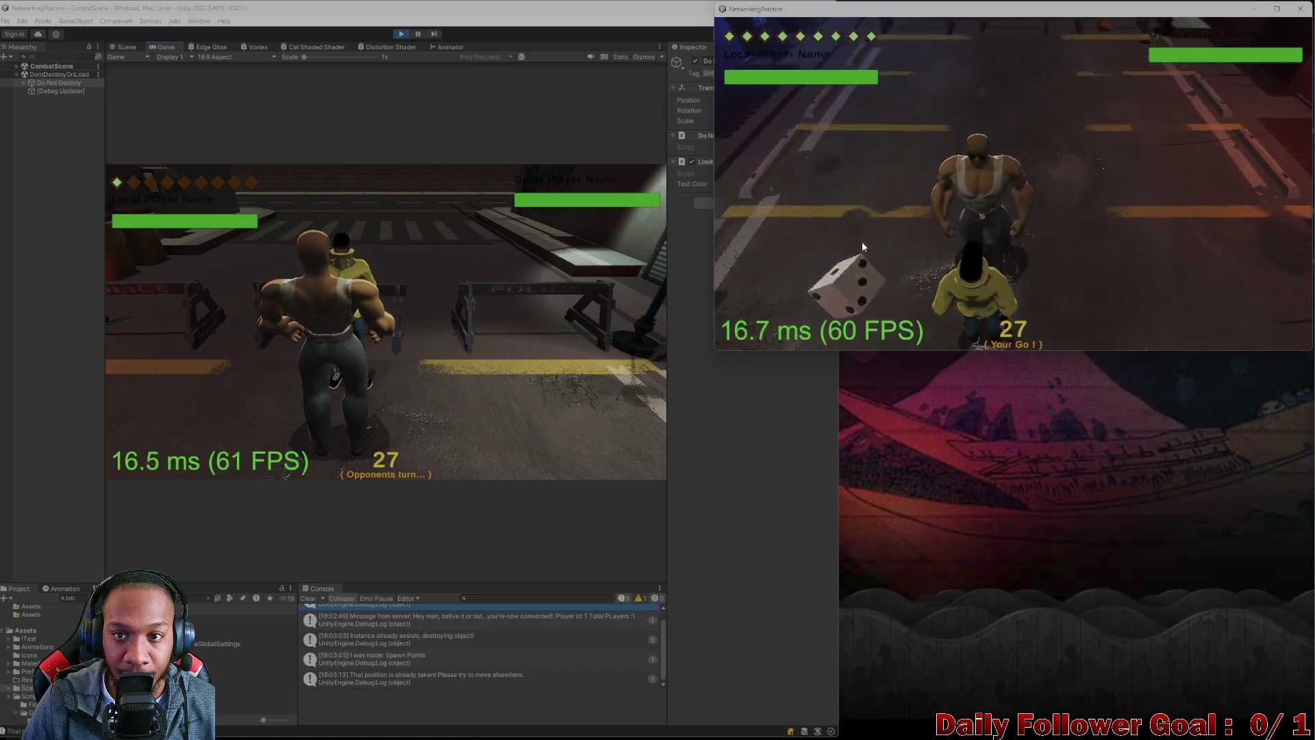
click(847, 285)
click(778, 326)
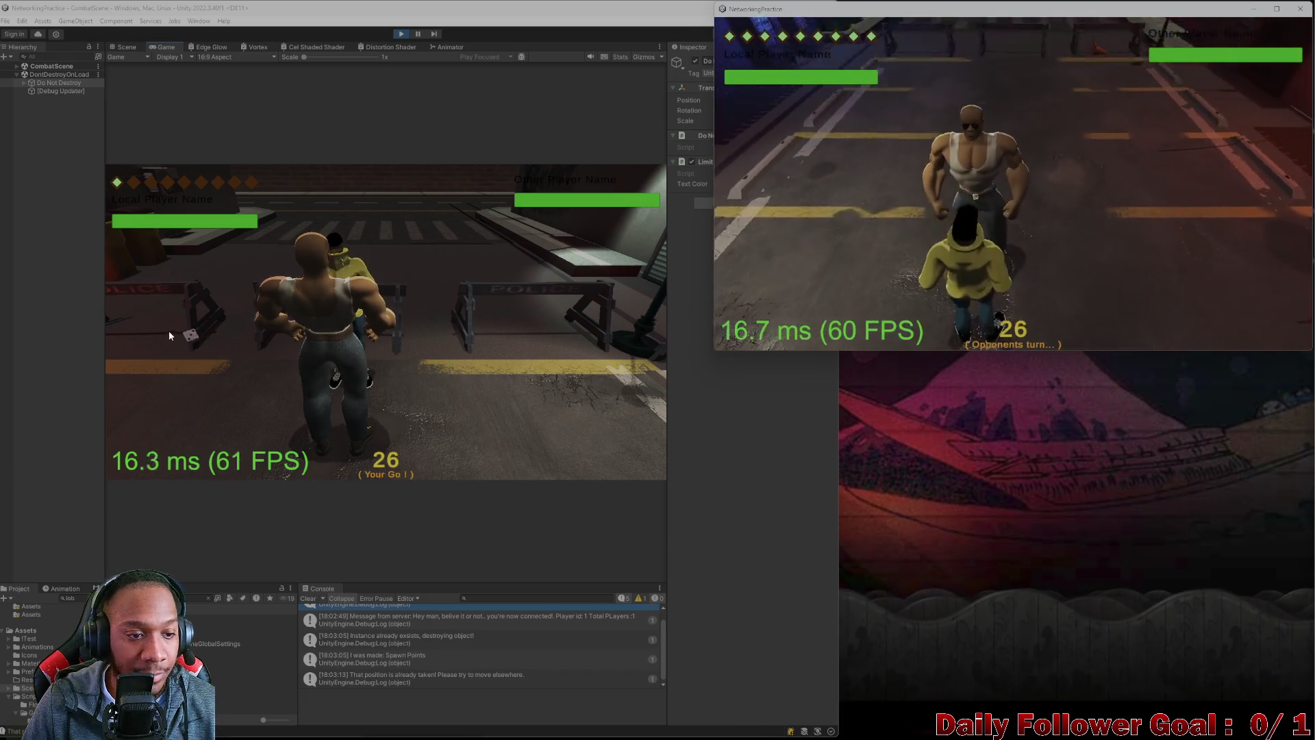
- Roll the die and attack with the editor's fighter, including a Haymaker, clearing the console midway
click(197, 334)
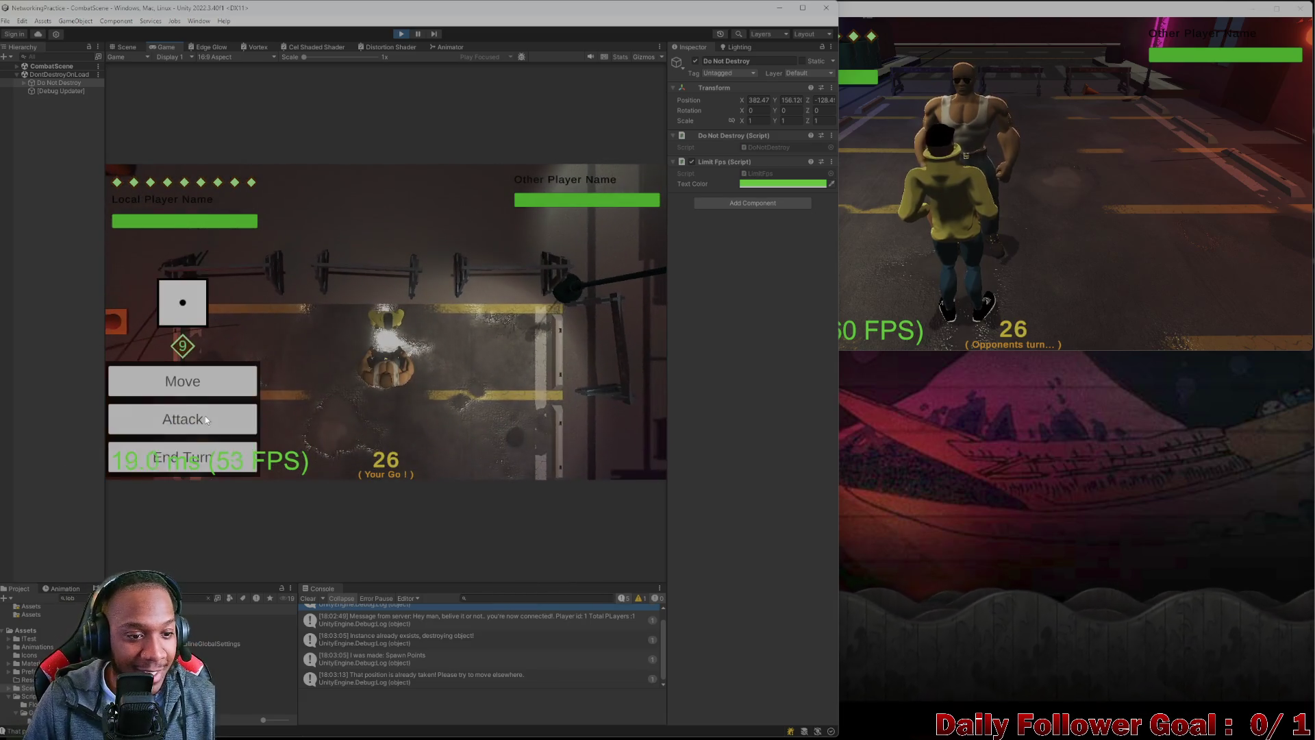
click(205, 417)
click(595, 459)
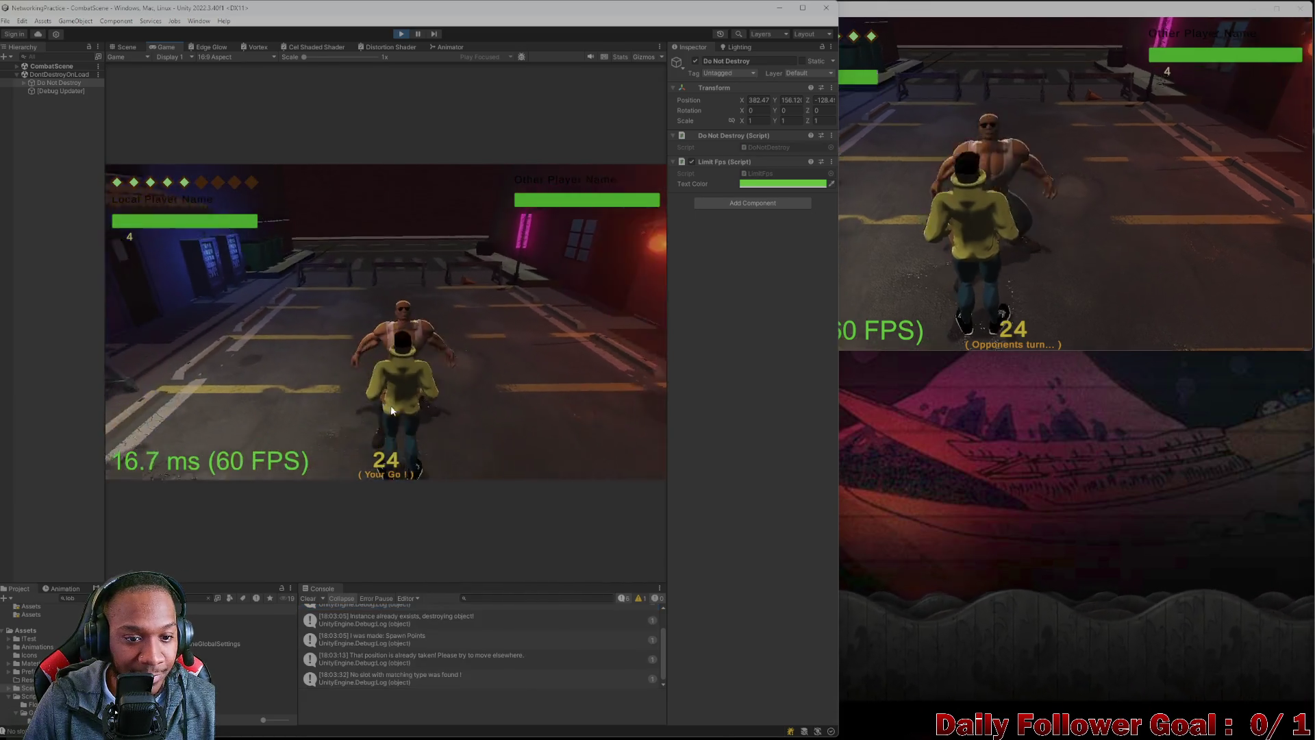
click(308, 598)
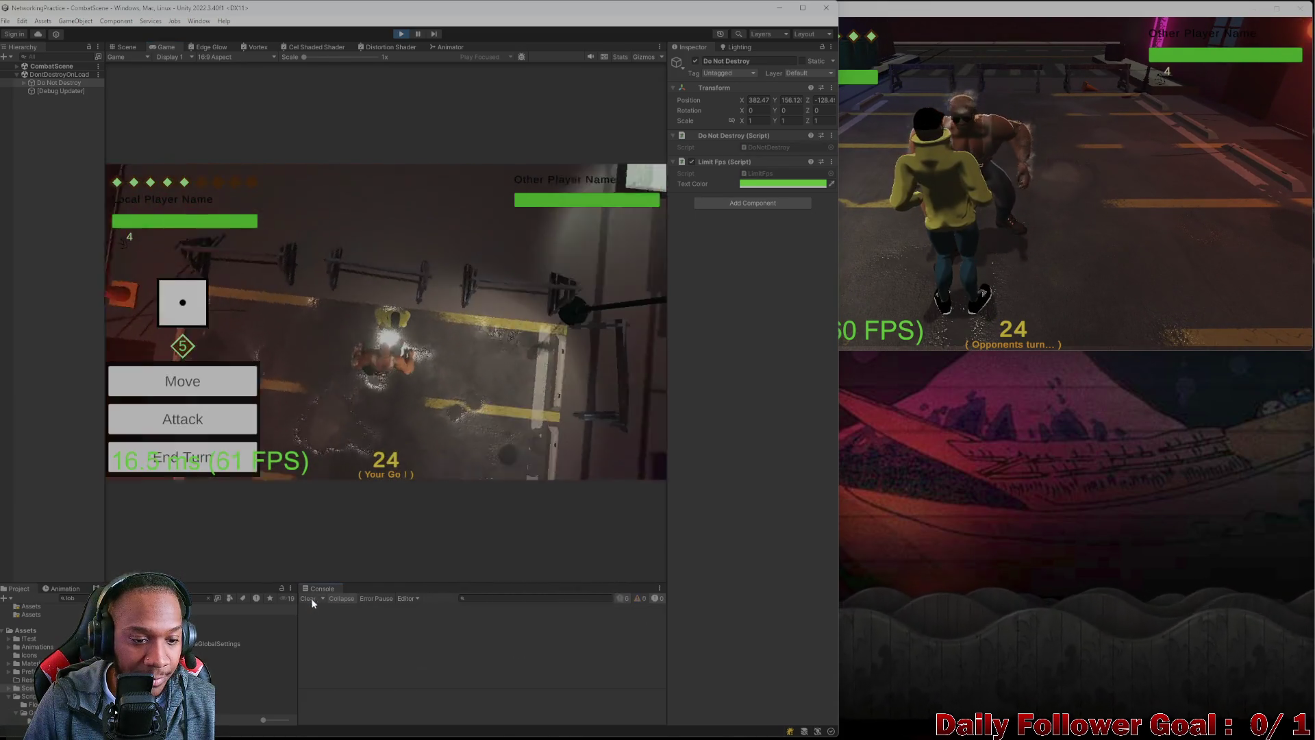
click(198, 411)
click(244, 304)
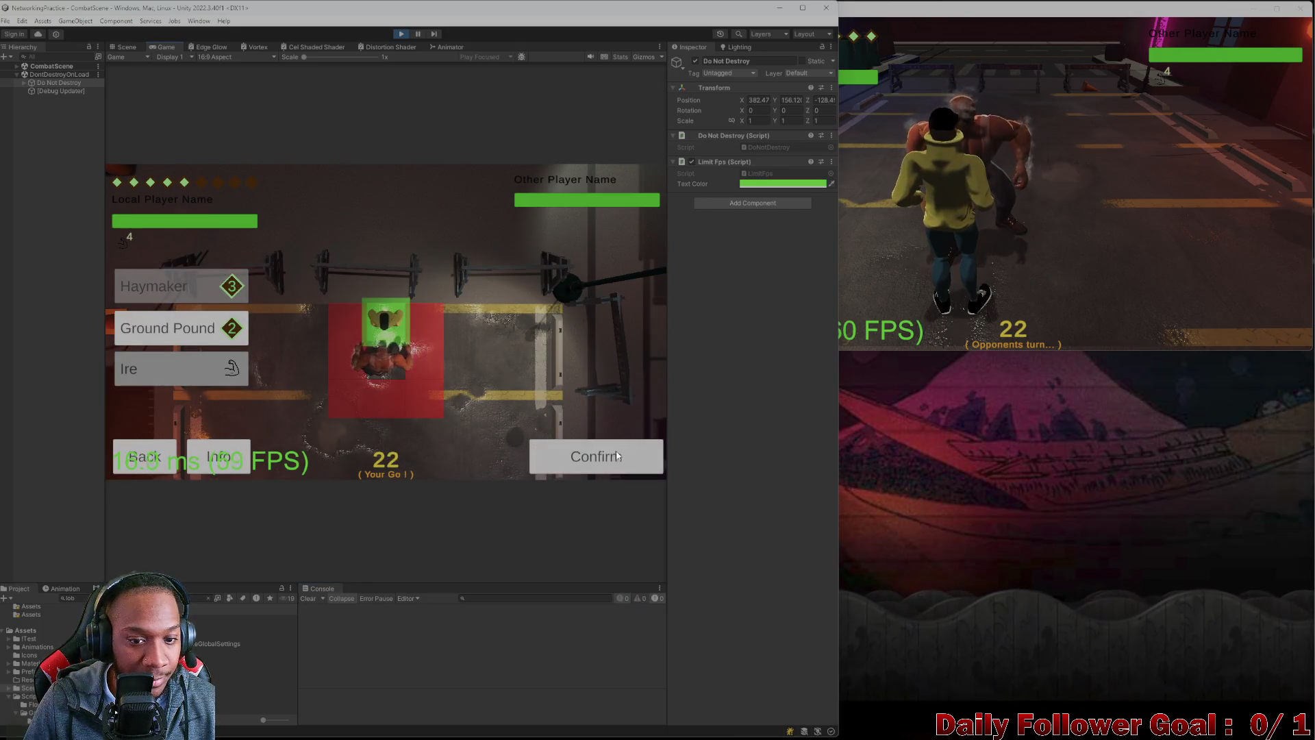
click(612, 450)
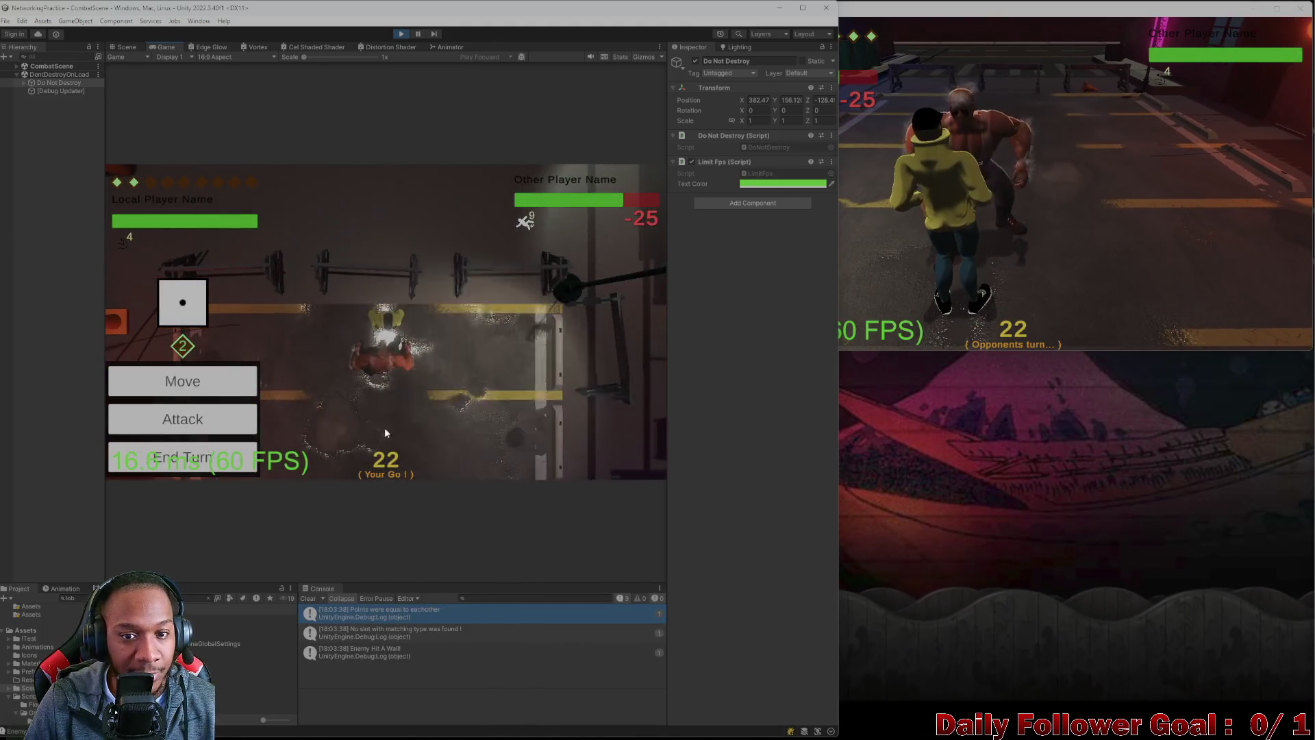
click(200, 421)
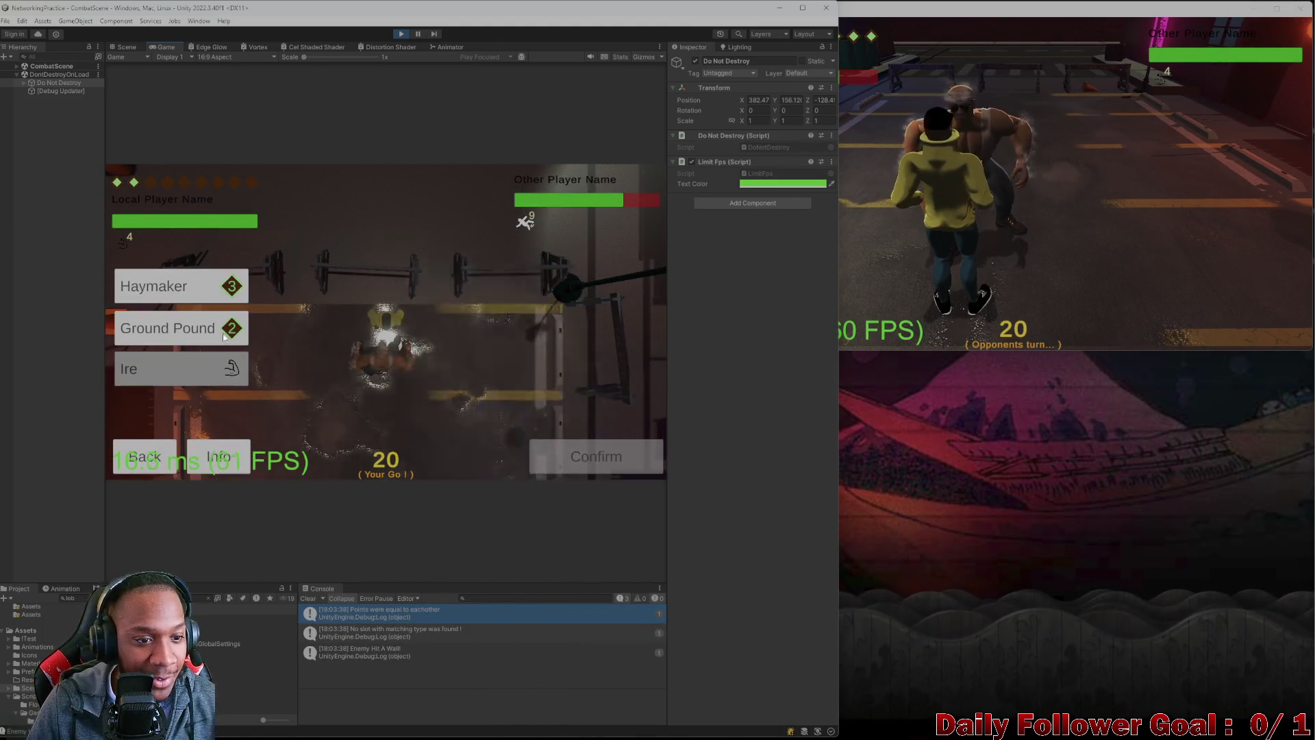
click(226, 285)
click(597, 459)
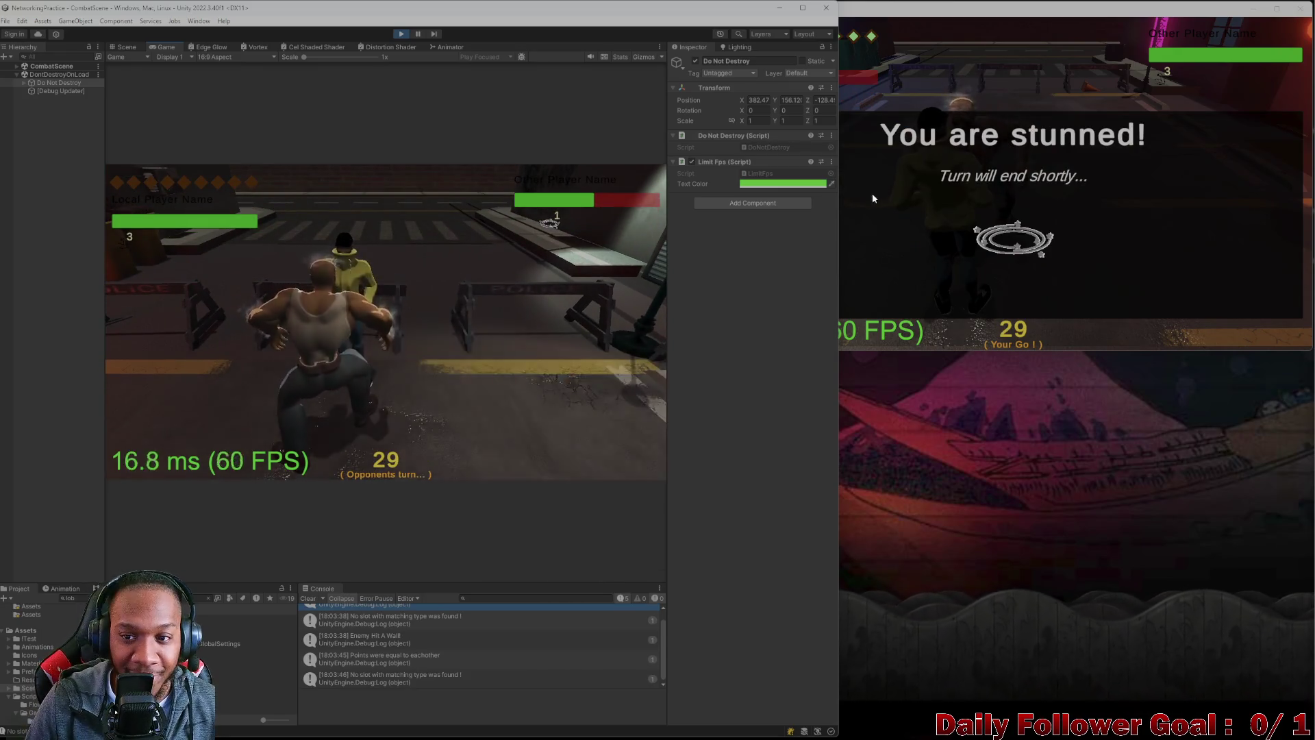
- Land three more Haymaker attacks to finish off the opponent and win
click(934, 171)
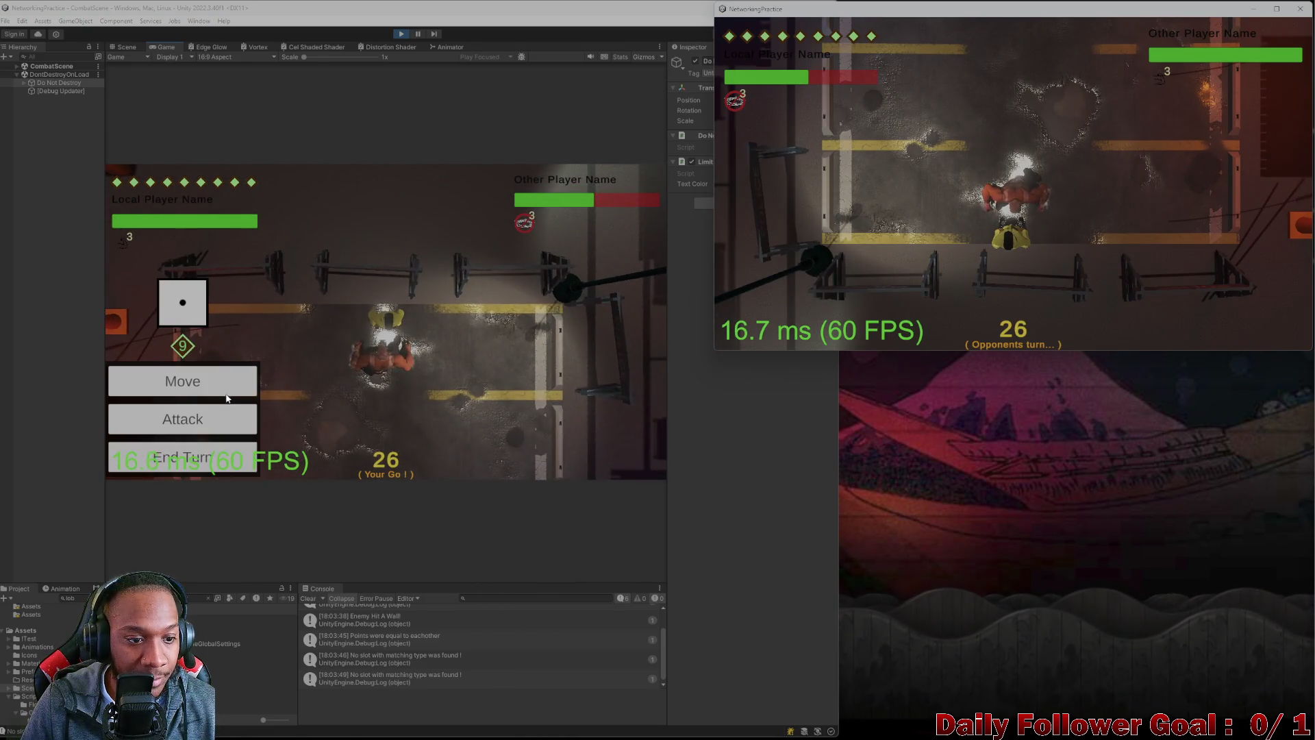
click(165, 418)
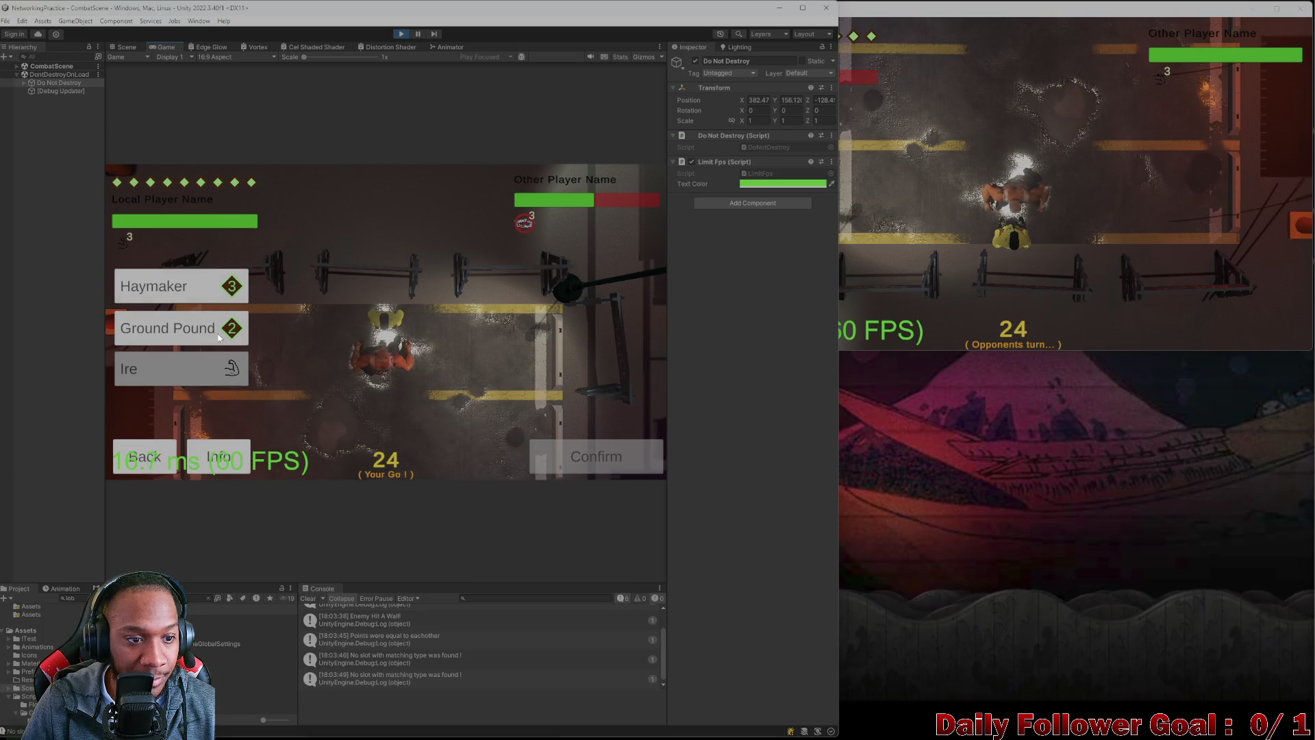
click(190, 300)
click(569, 457)
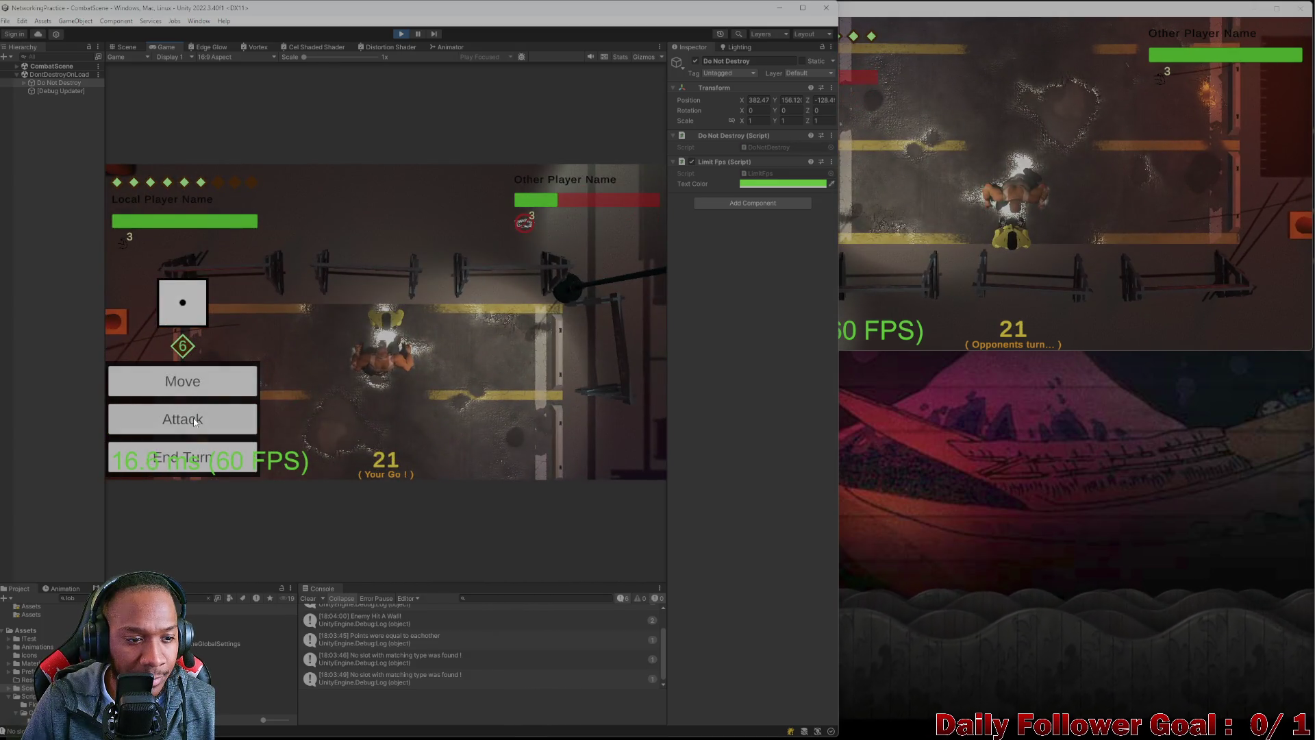
click(183, 415)
click(171, 287)
click(604, 453)
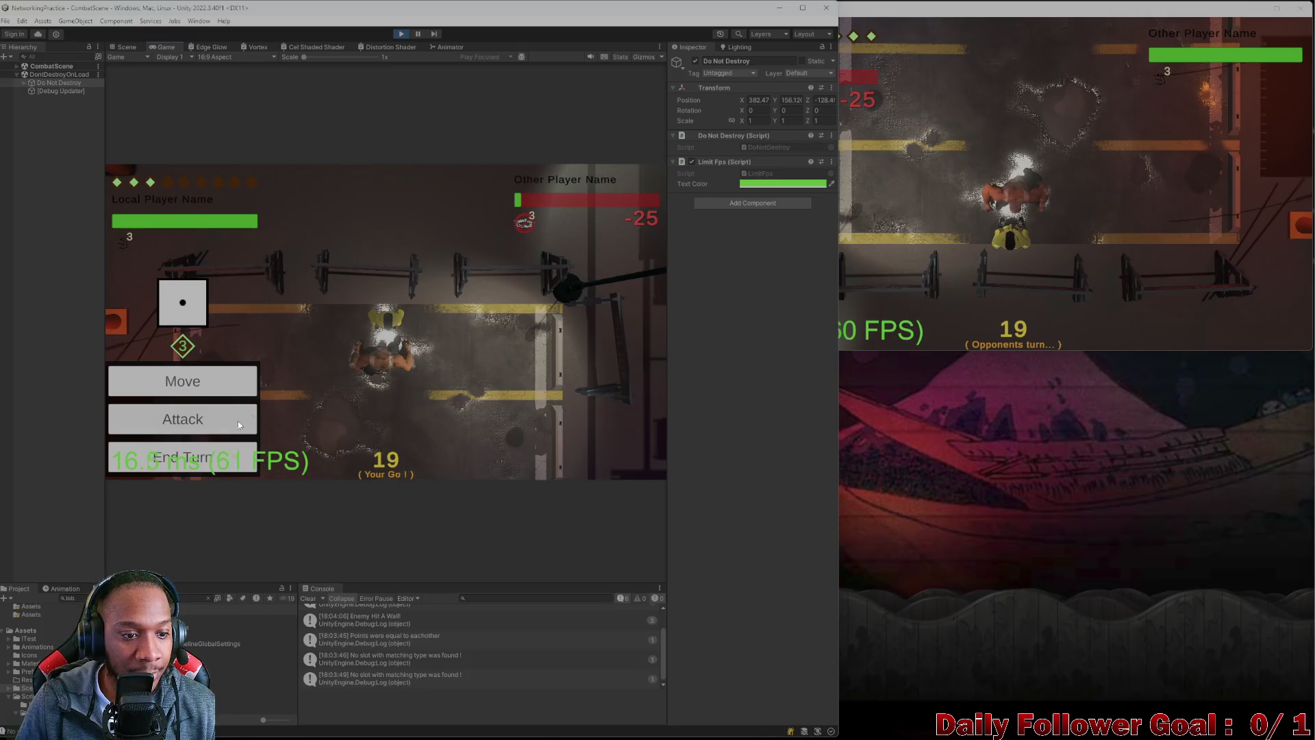
click(182, 419)
click(176, 286)
click(600, 455)
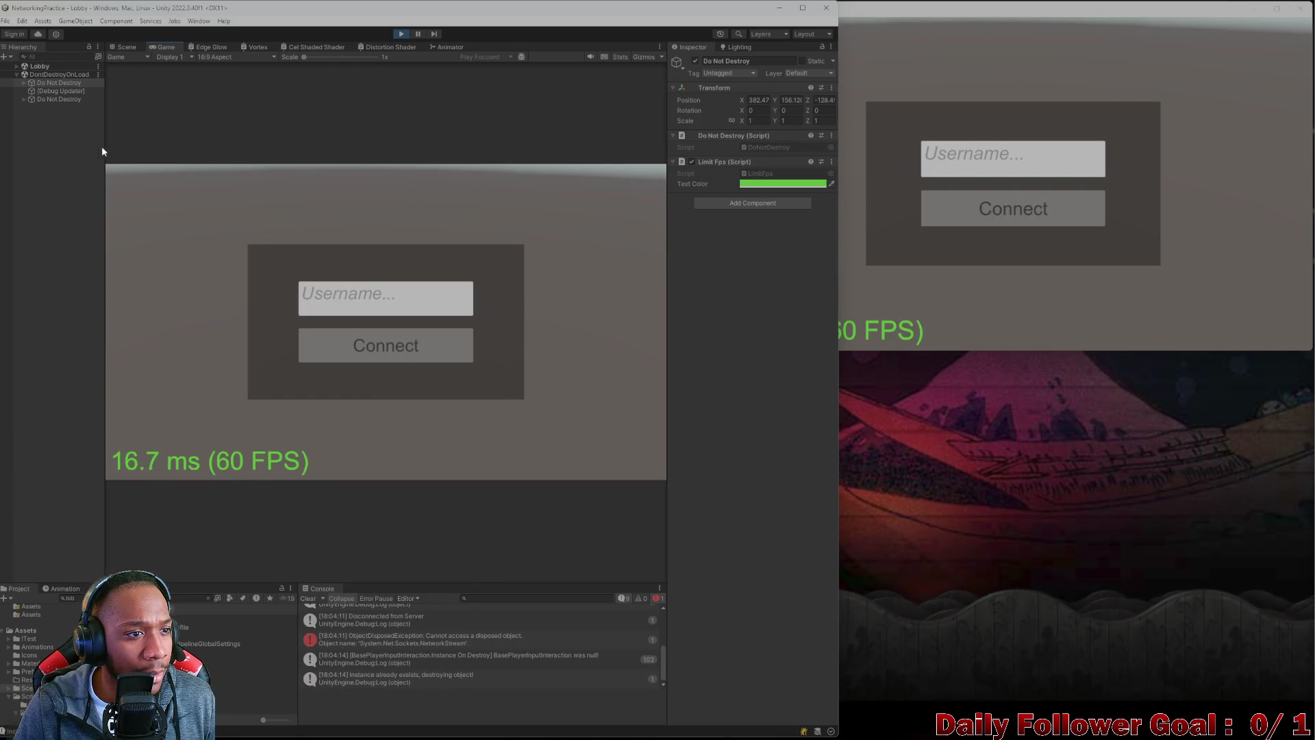
- Collapse Do Not Destroy, toggle the Lobby objects, and select the second Do Not Destroy object
click(23, 82)
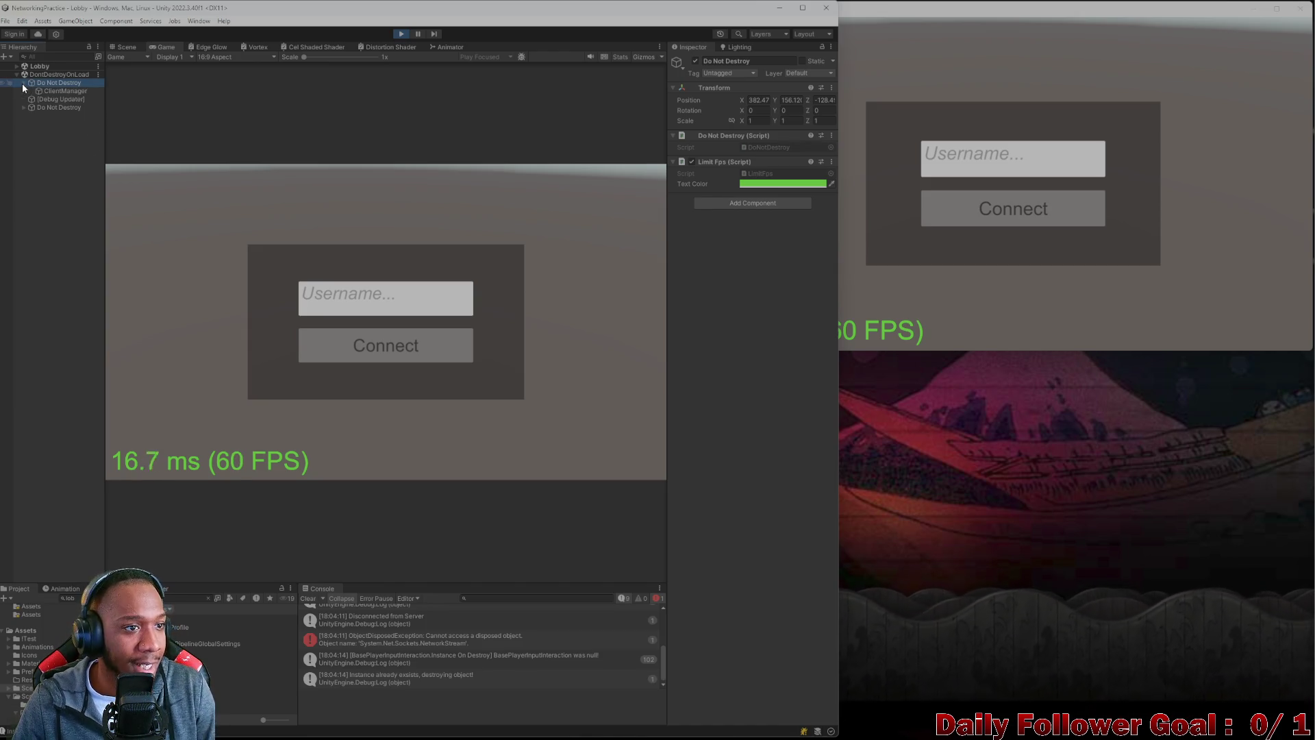
click(18, 67)
click(17, 67)
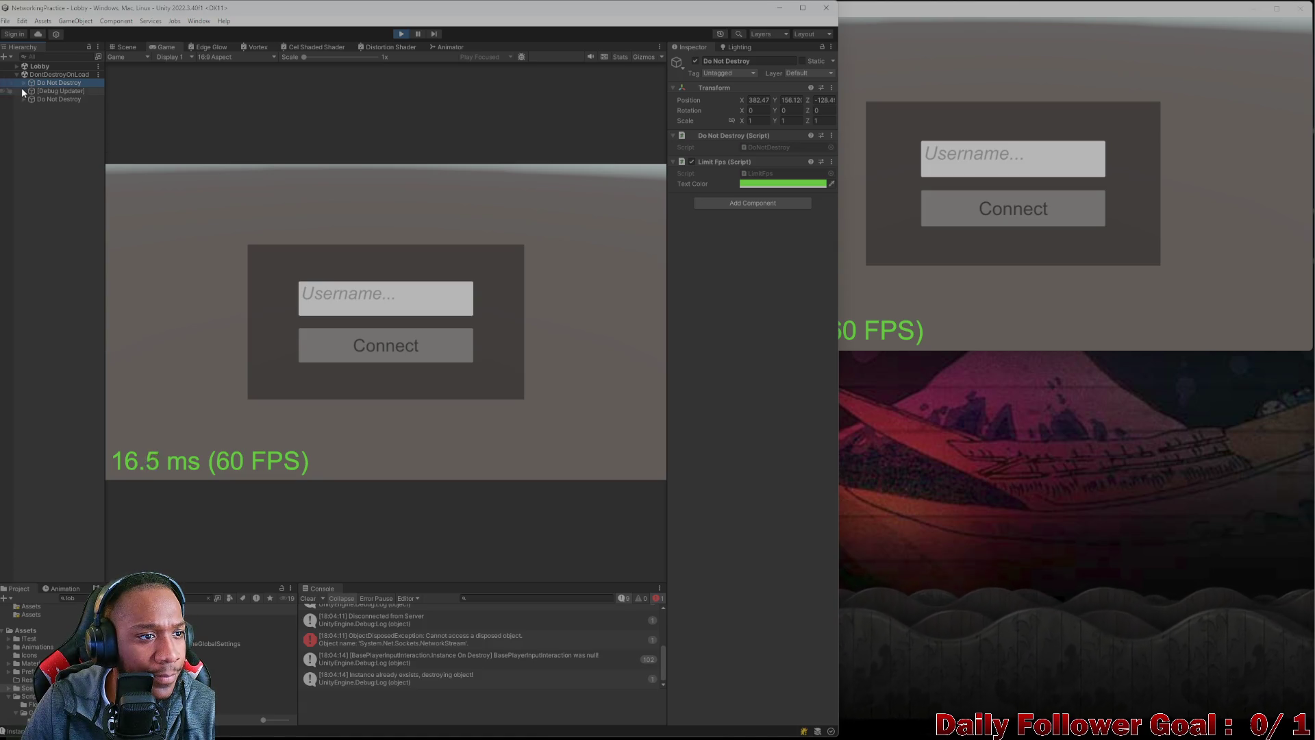
click(47, 106)
click(48, 100)
- Close the NetworkingPractice build window and maximize the Unity editor
click(1067, 186)
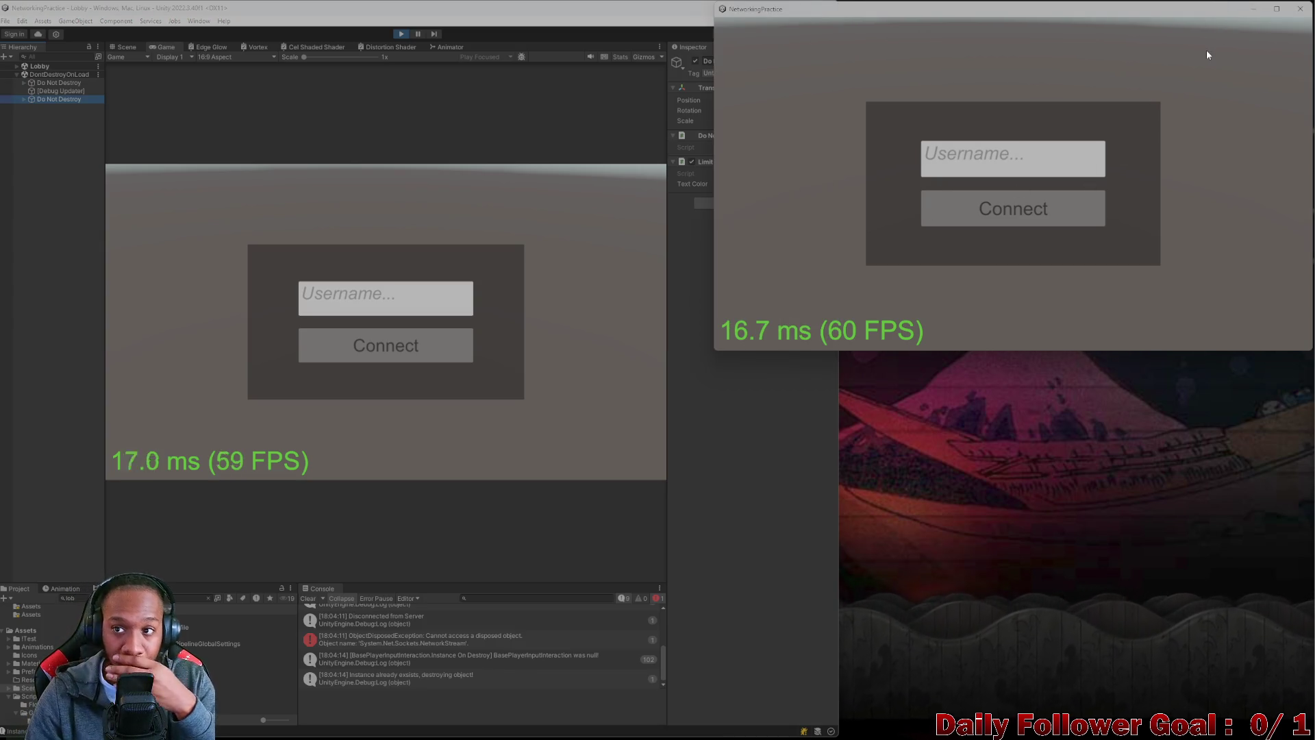
click(1300, 9)
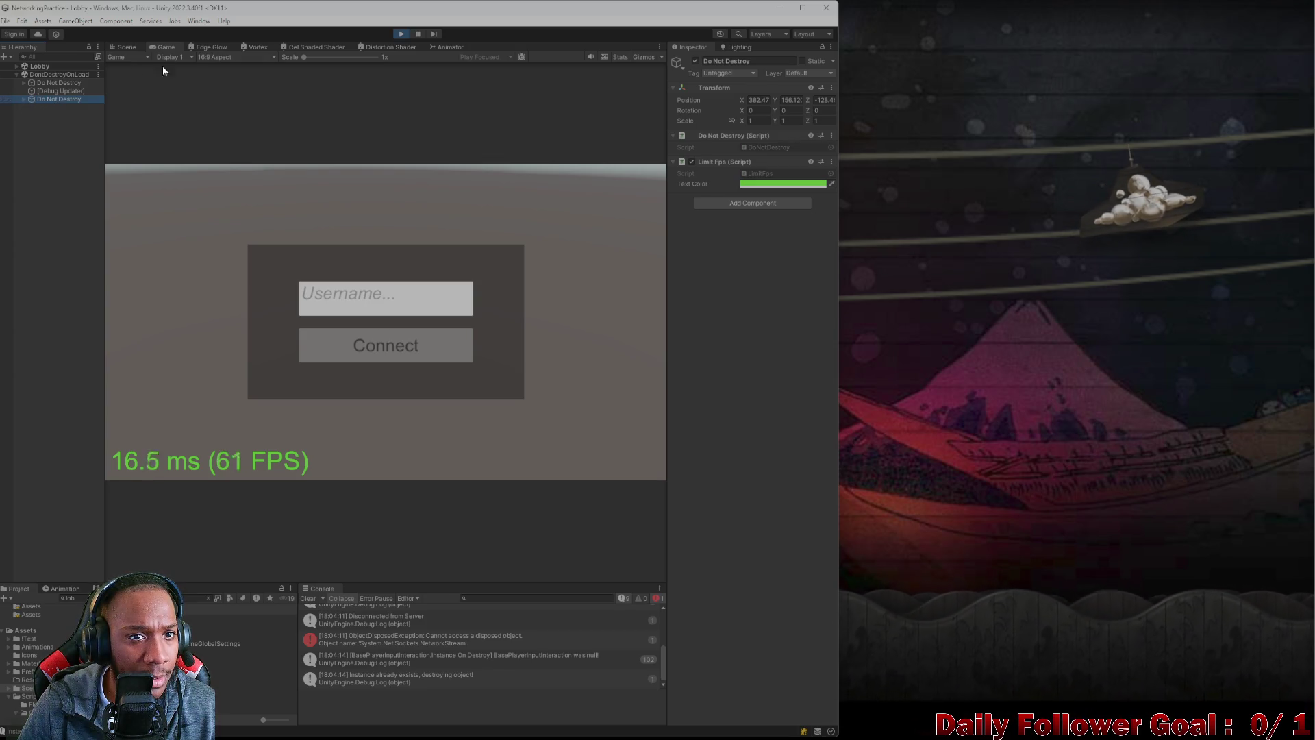
click(803, 7)
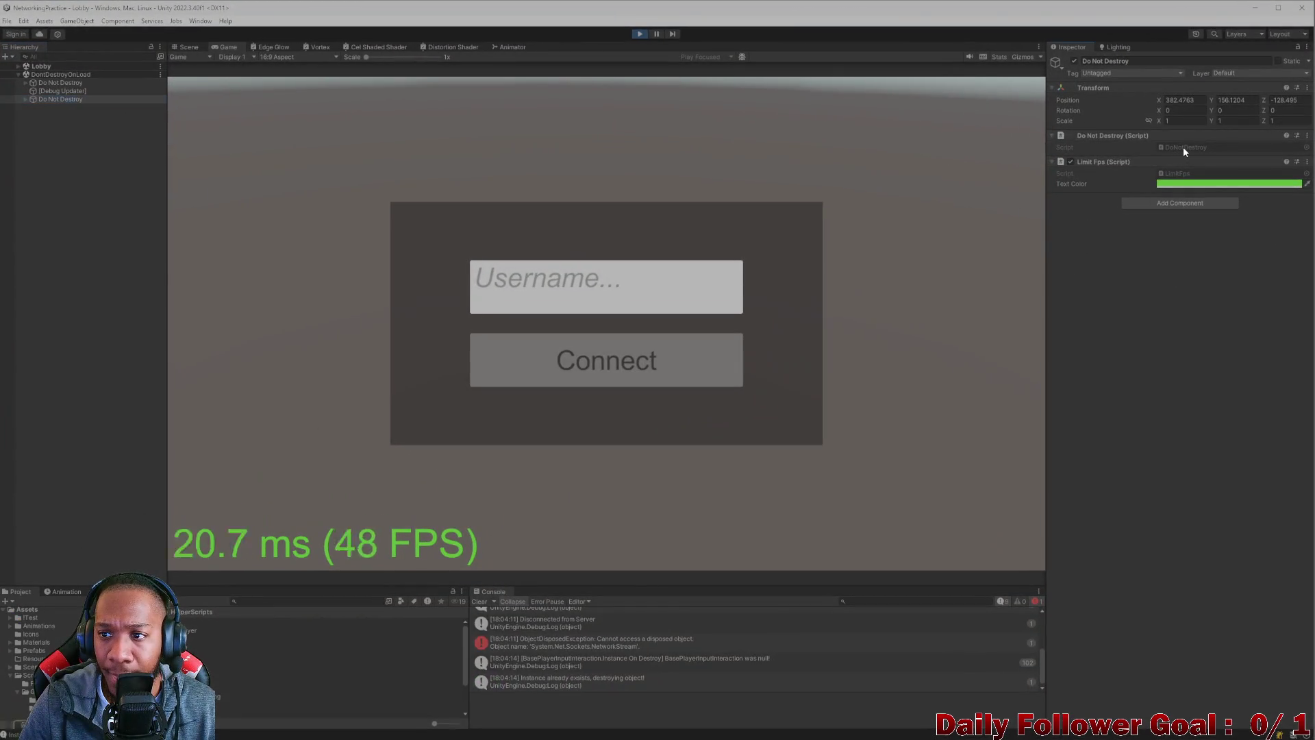
- Review Awake's DontDestroyOnLoad call in DoNotDestroy.cs, then stop Play mode in Unity
double_click(1182, 147)
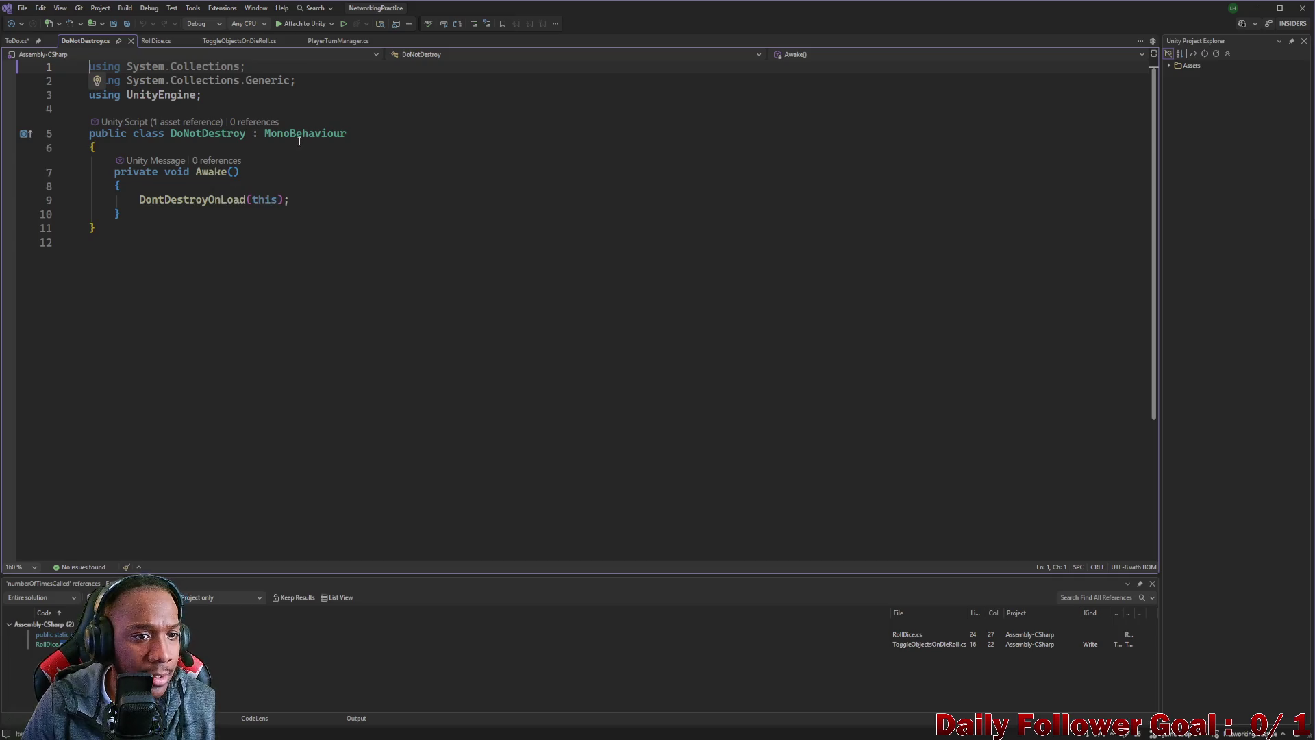
drag(115, 177, 252, 179)
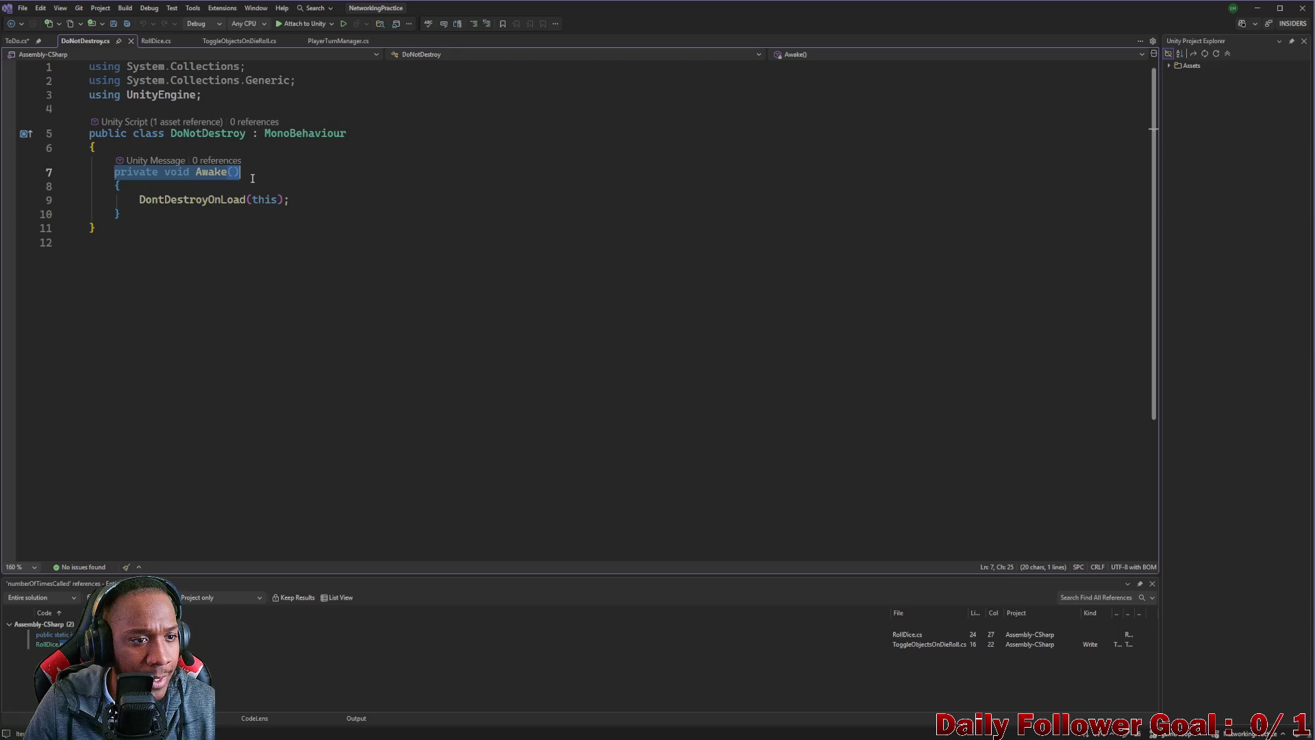
drag(135, 201, 308, 205)
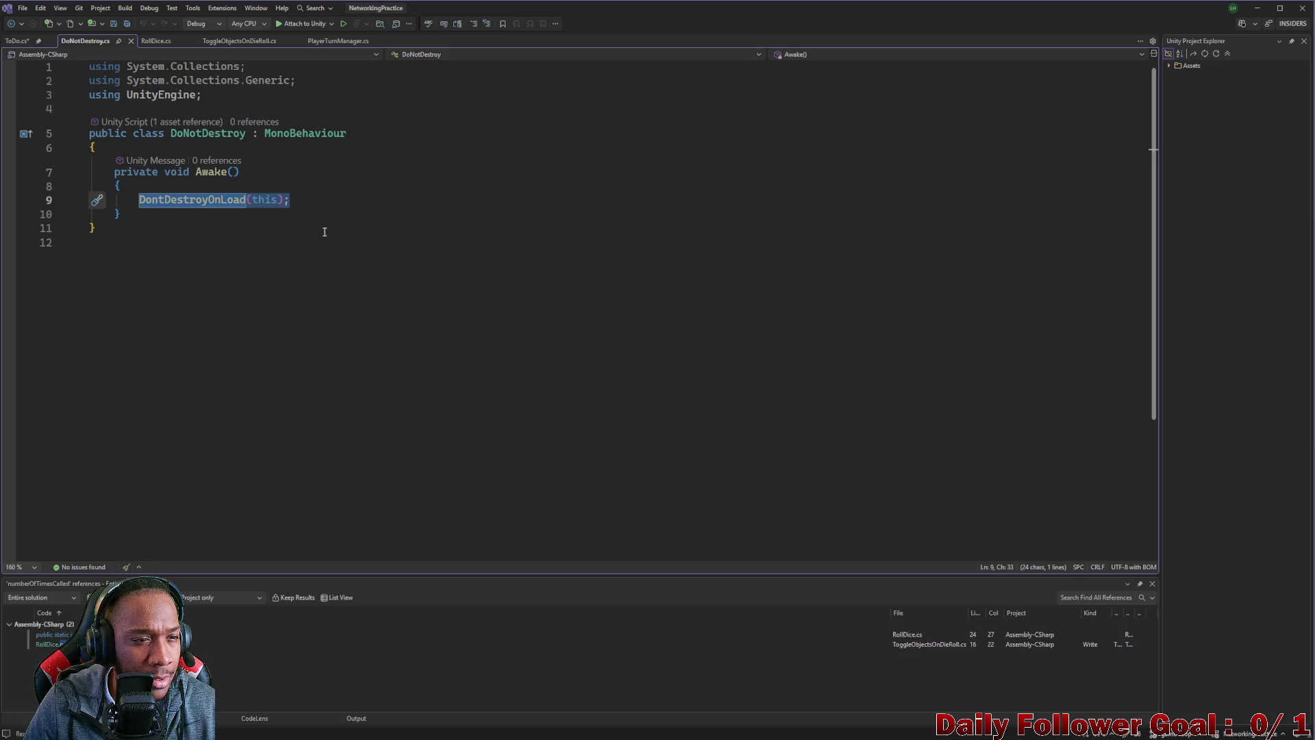
click(135, 134)
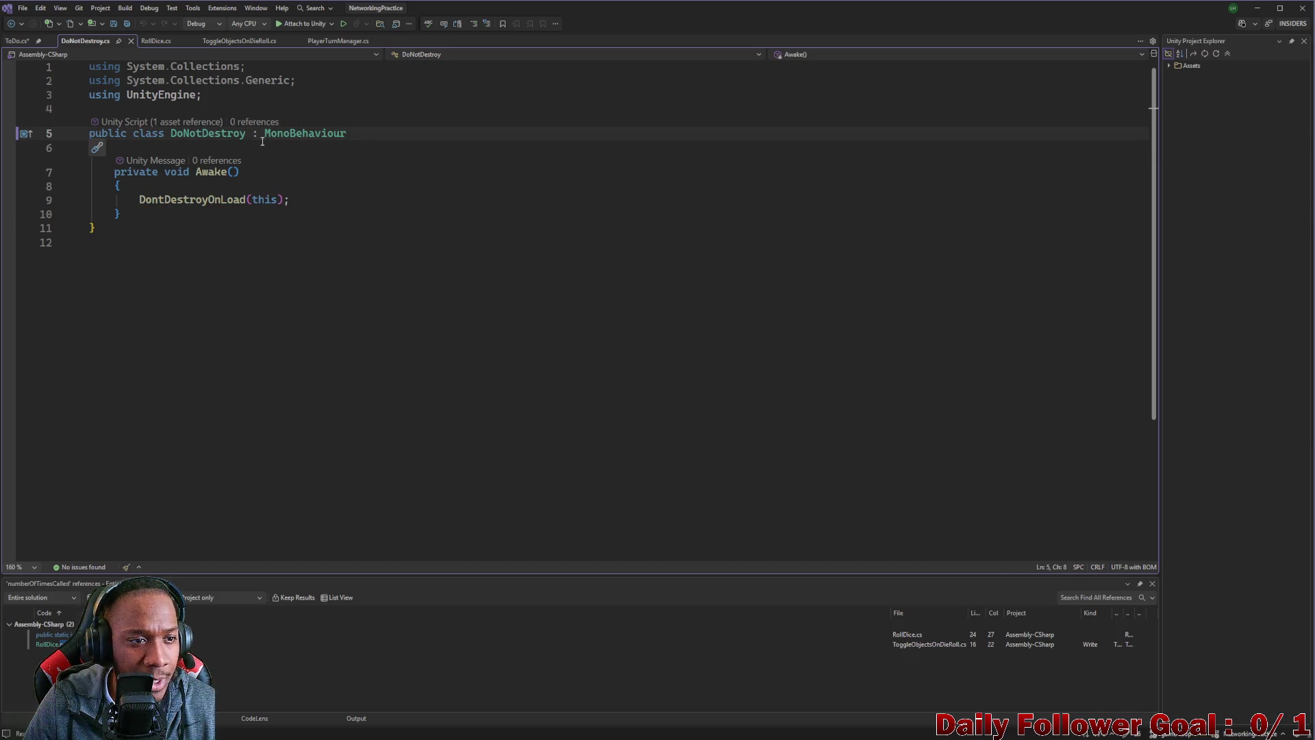
click(1257, 7)
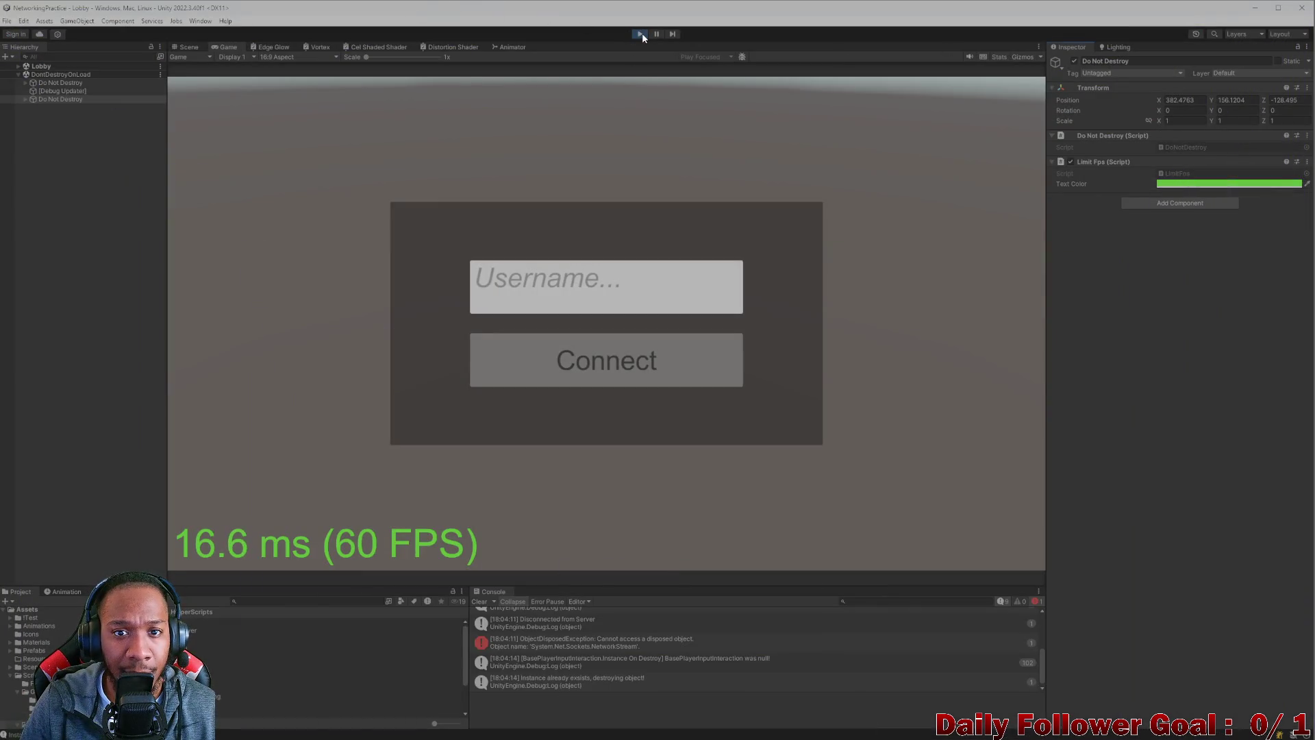
click(639, 33)
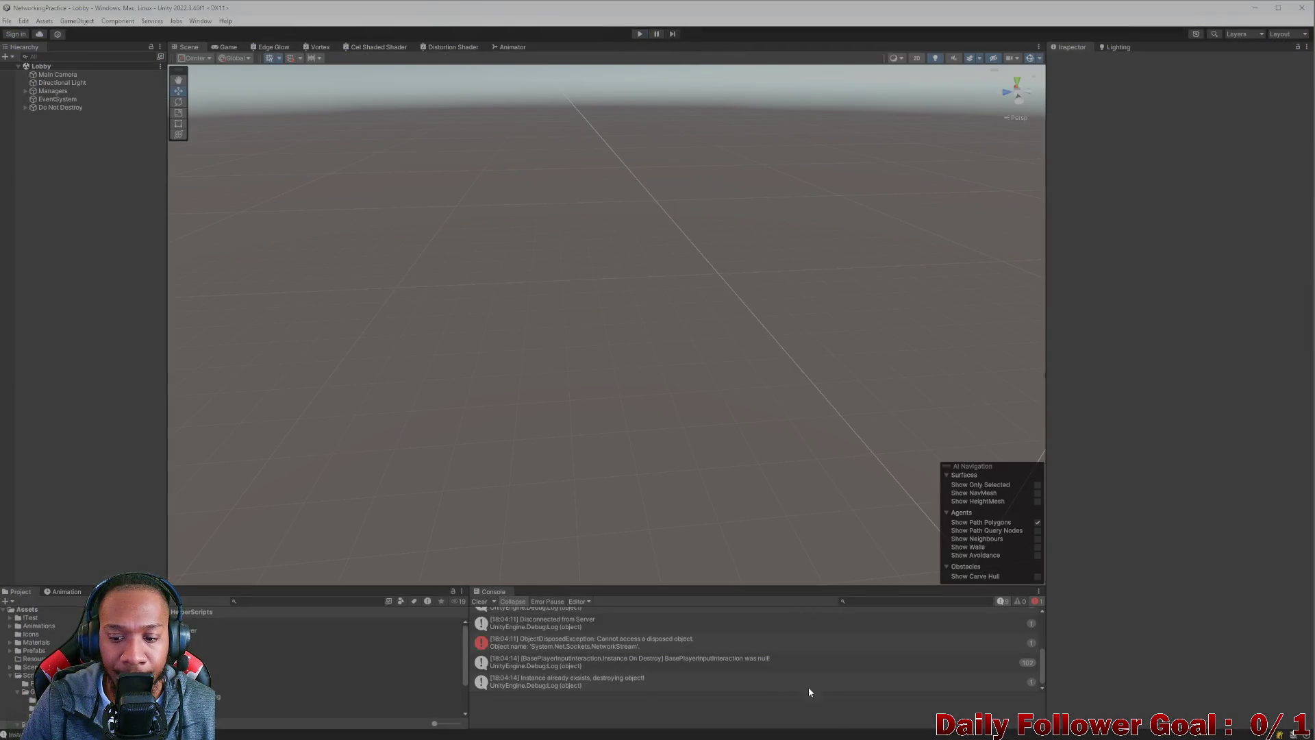
click(47, 109)
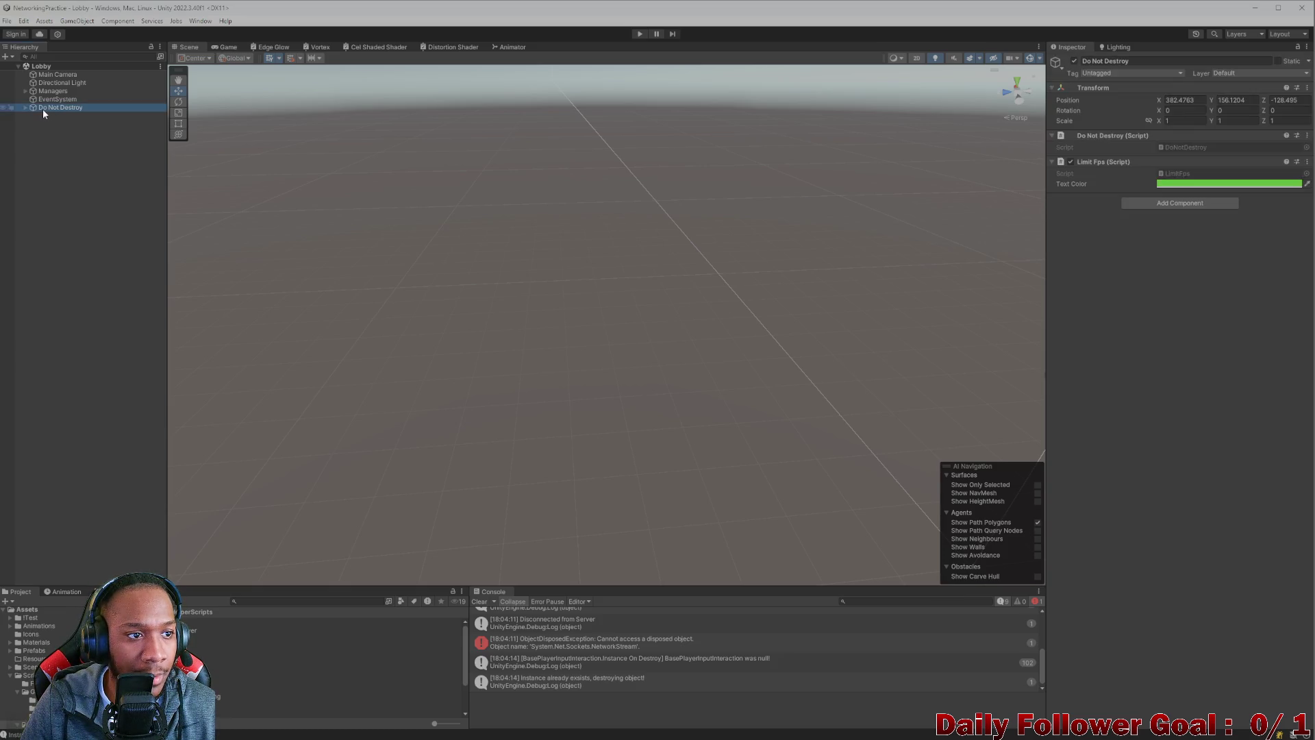
- Declare 'private static DoNotDestroy instance;' above Awake in DoNotDestroy.cs
double_click(1186, 144)
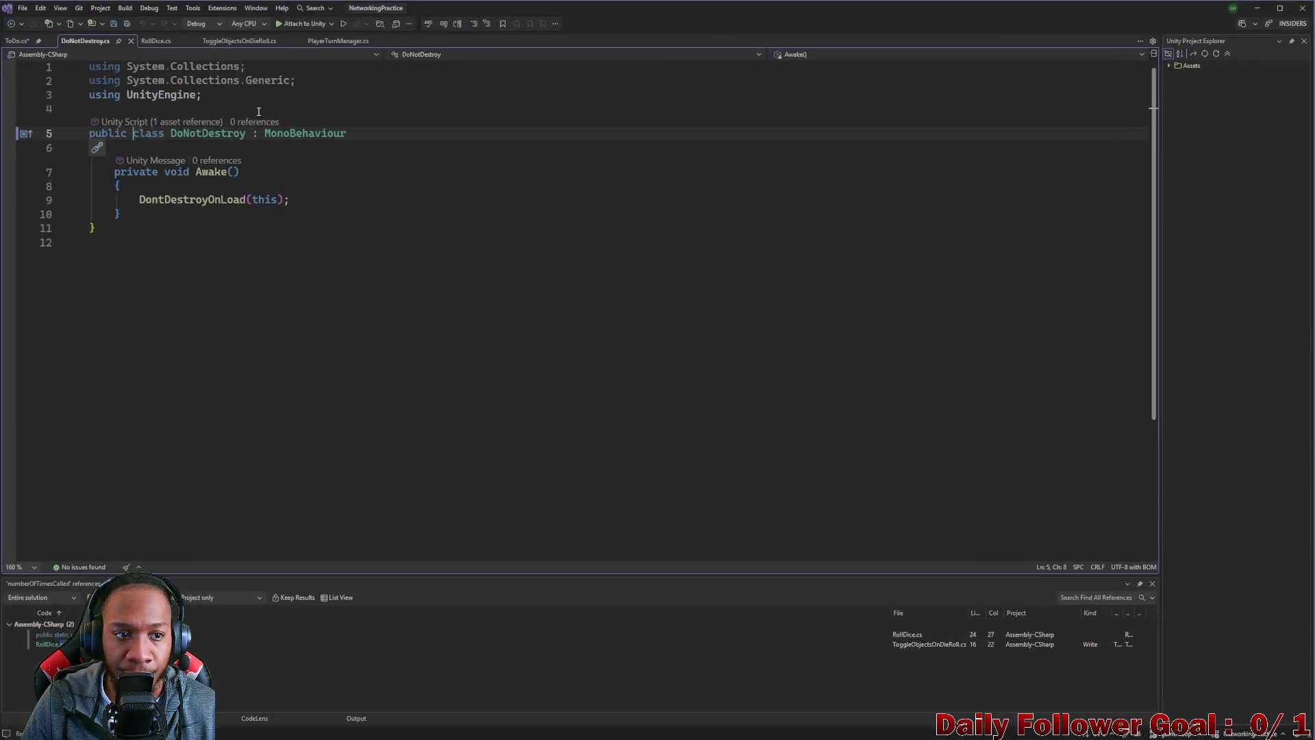
text(static)
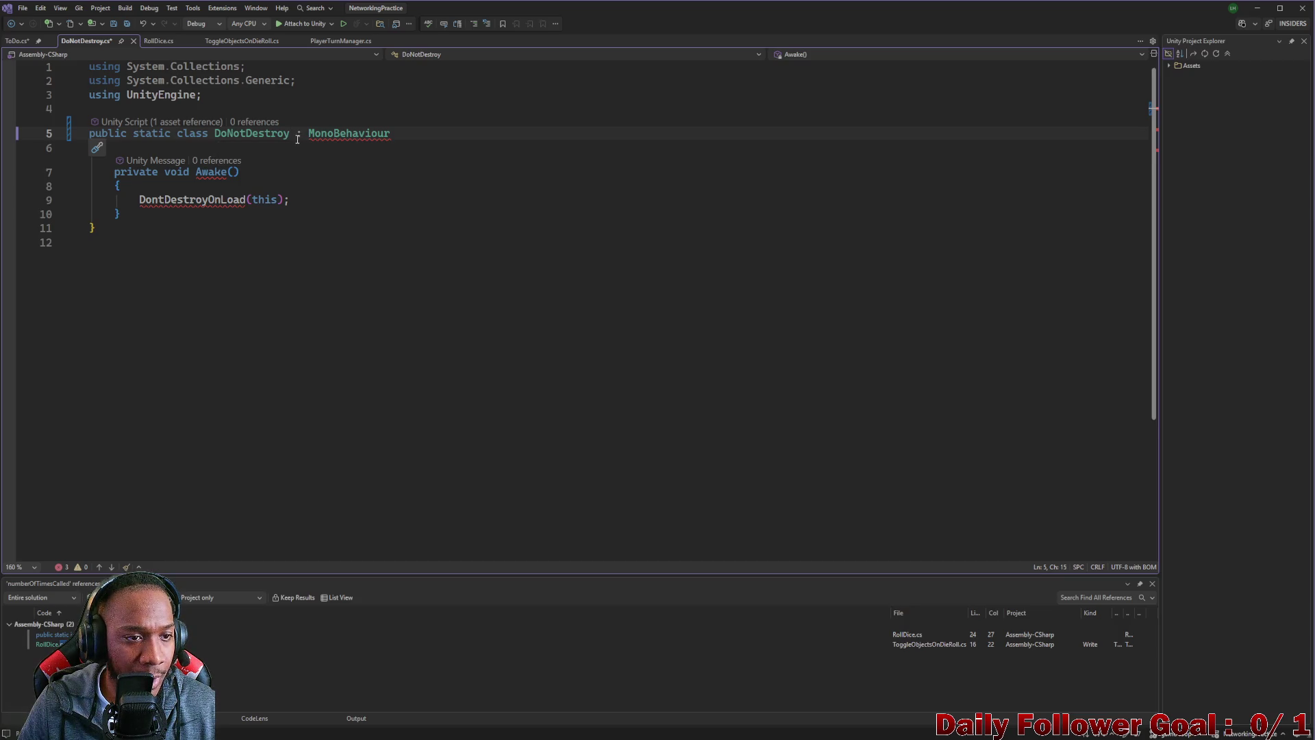
key(BackSpace)
key(BackSpace)
key(BackSpace)
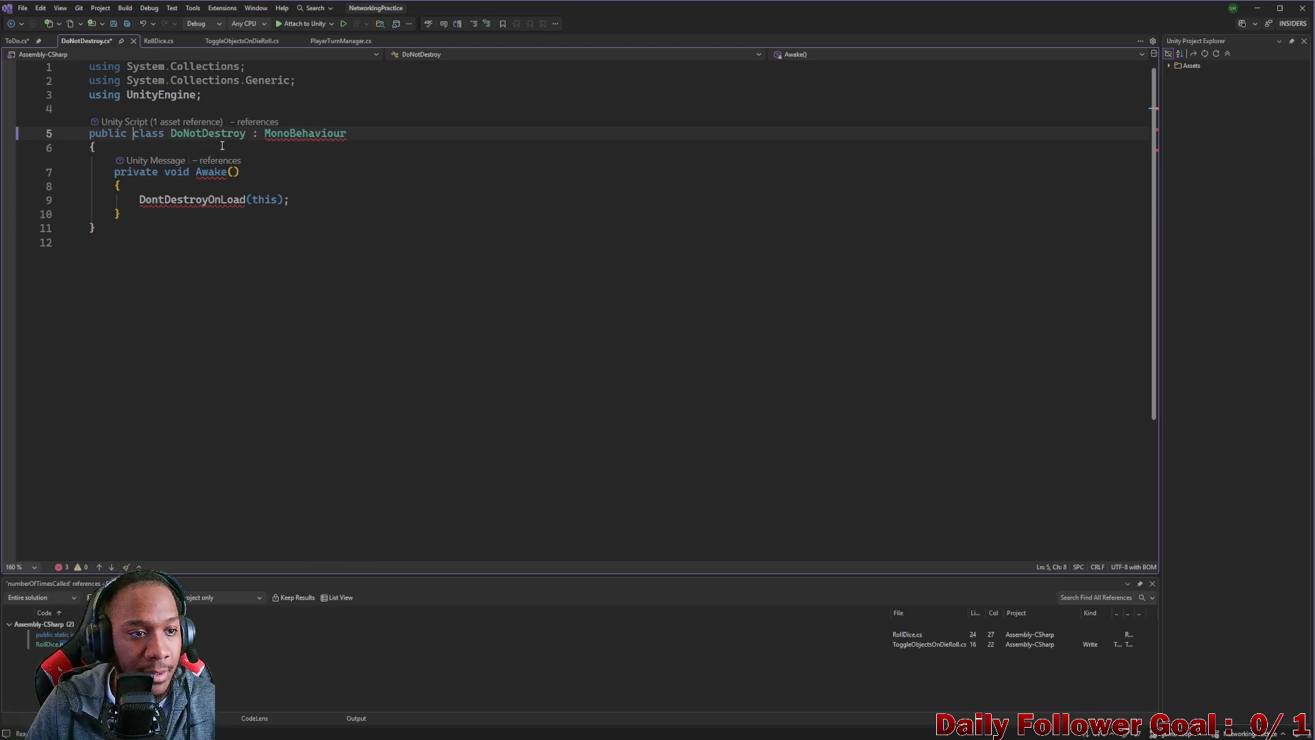
click(222, 145)
key(Return)
key(Return)
key(Return)
click(132, 166)
text(private )
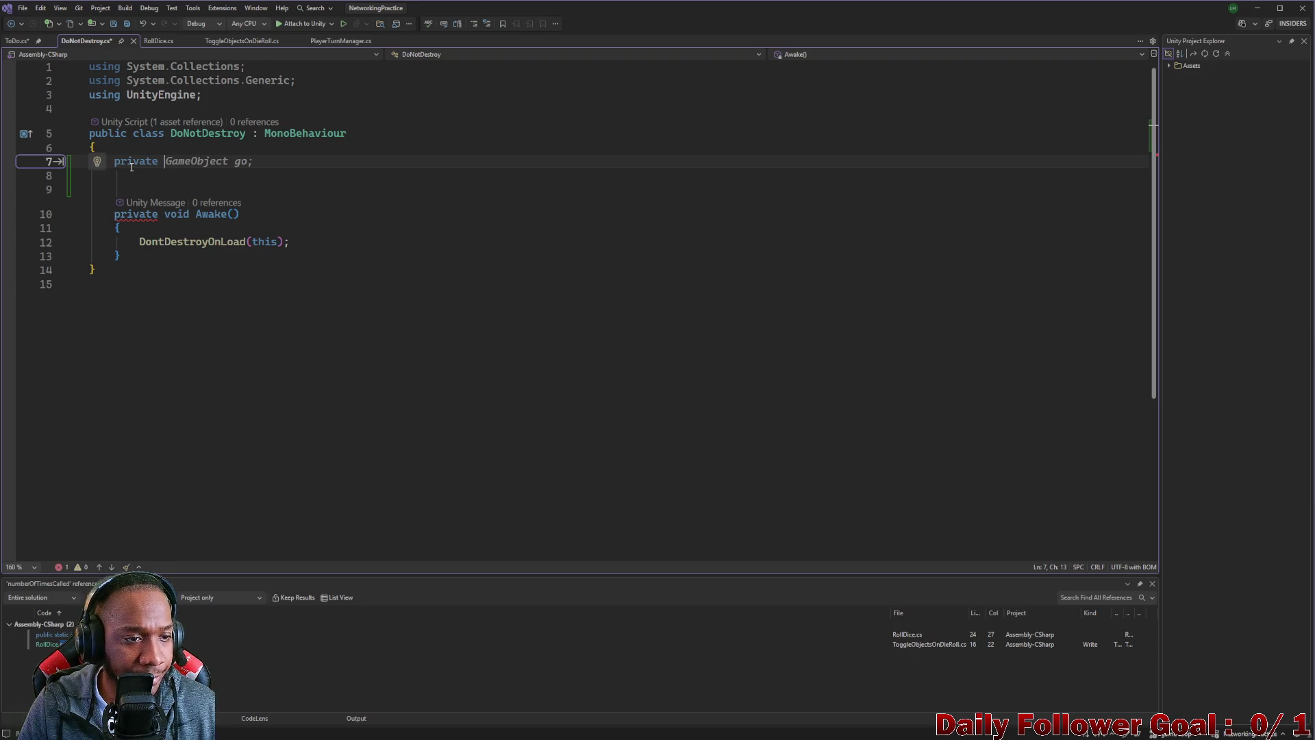
text(static i)
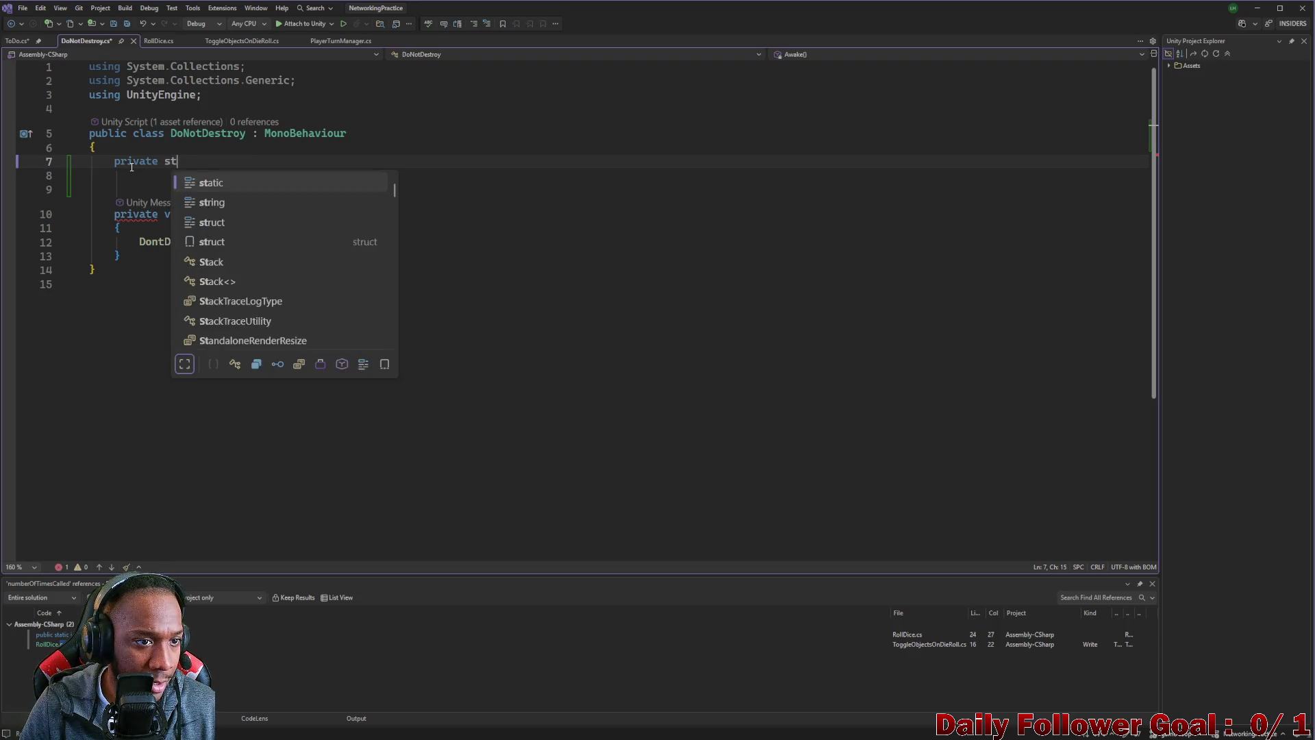
key(BackSpace)
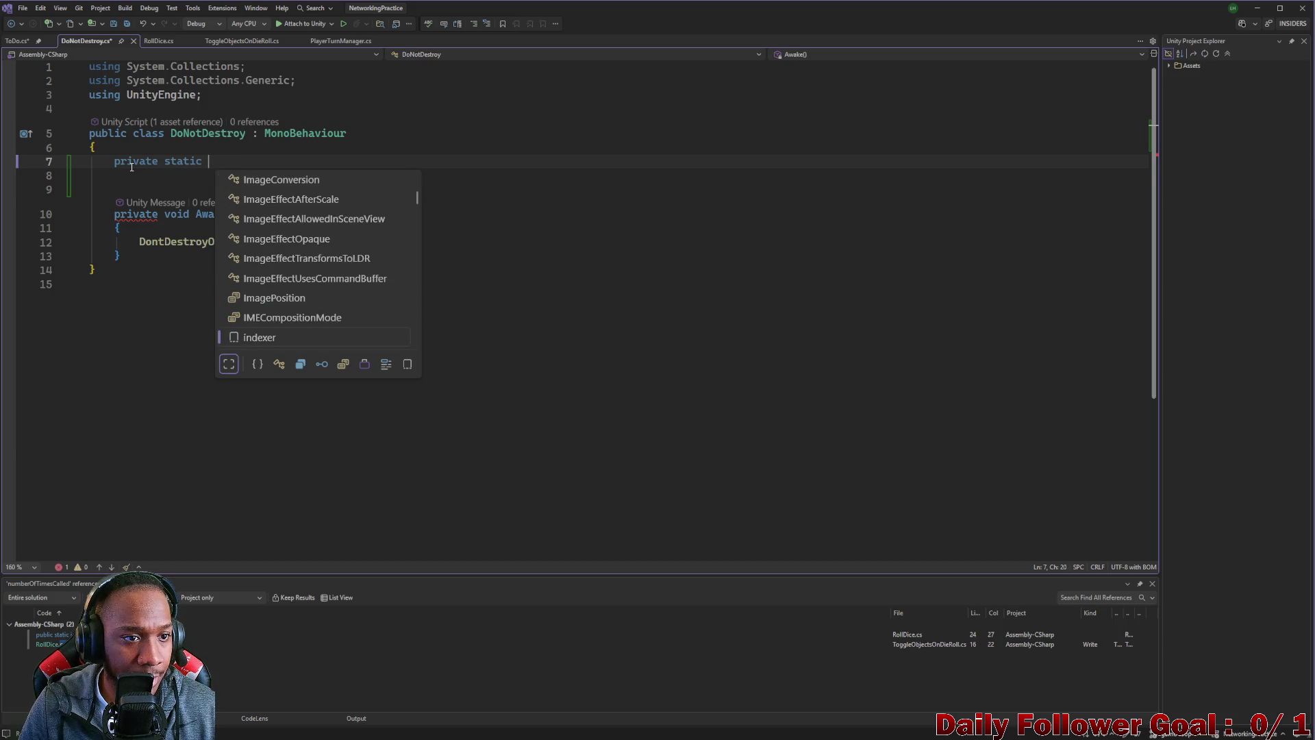
text(Do)
key(Tab)
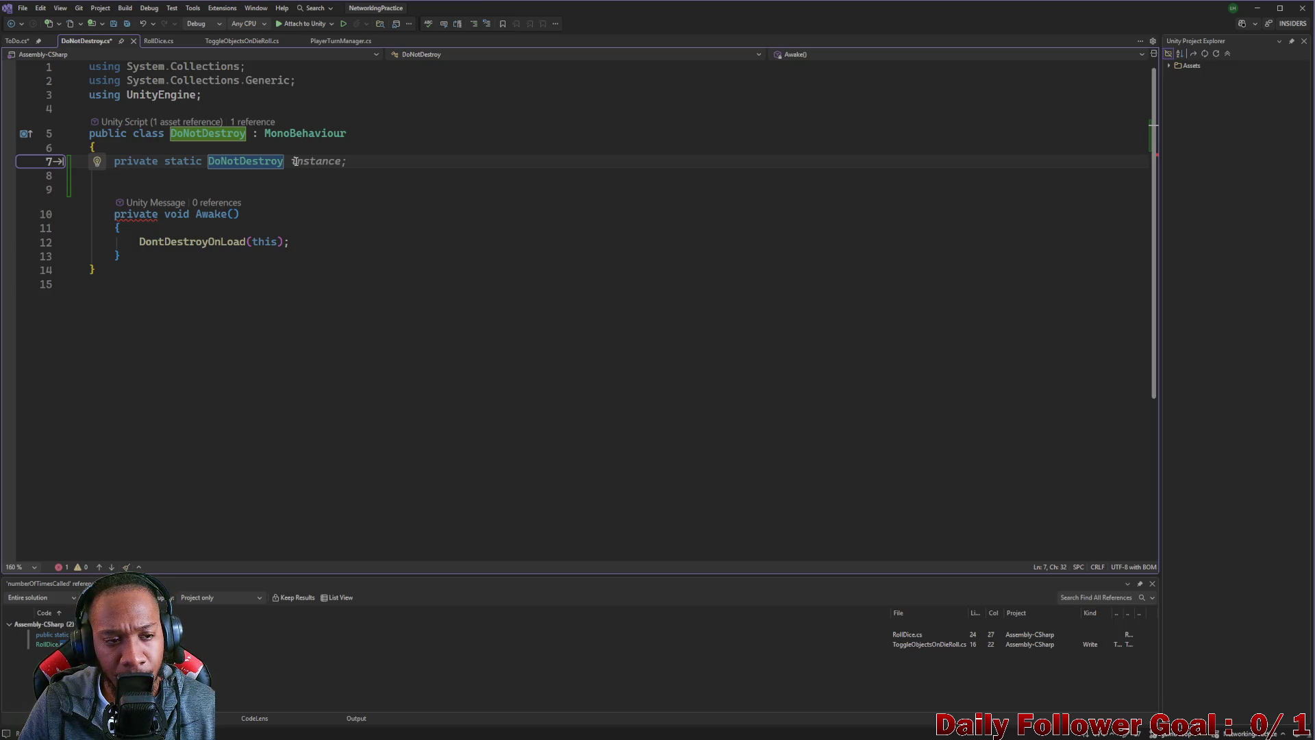
key(Tab)
click(193, 234)
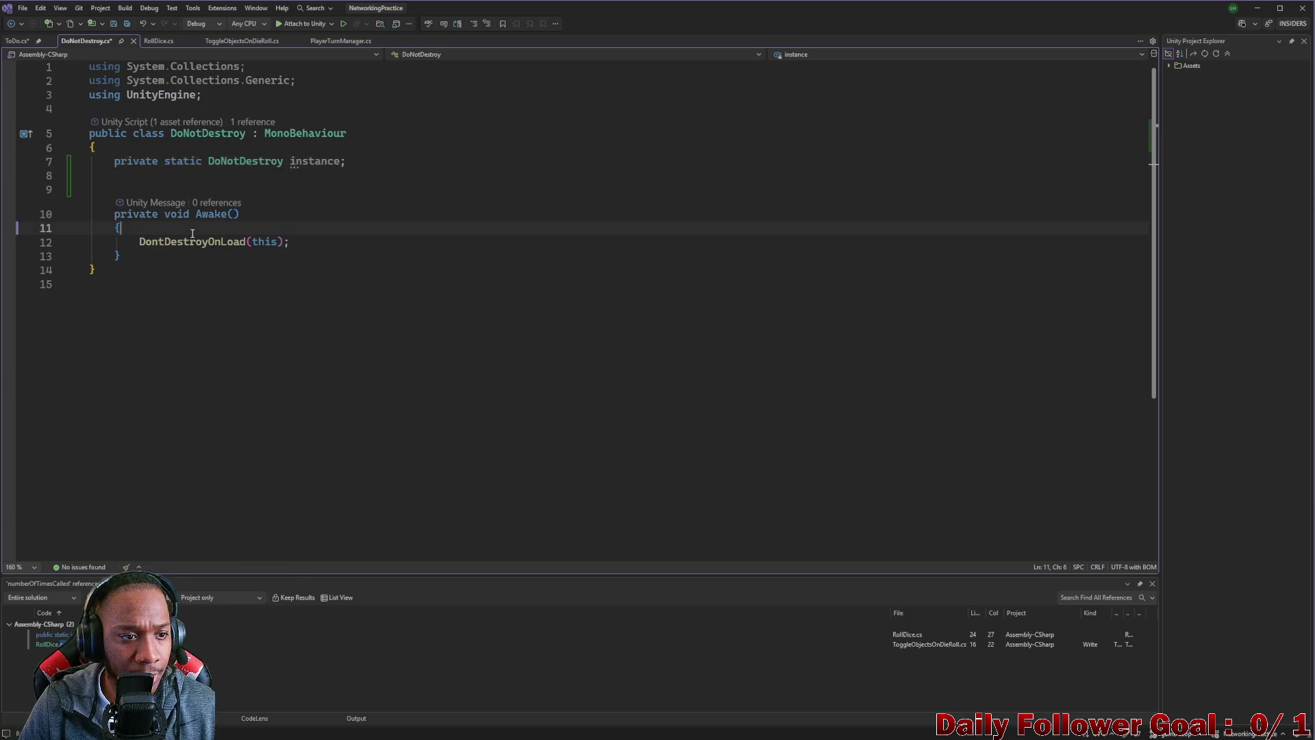
- Add an 'if (instance != null)' block at the start of Awake
key(Return)
text(if())
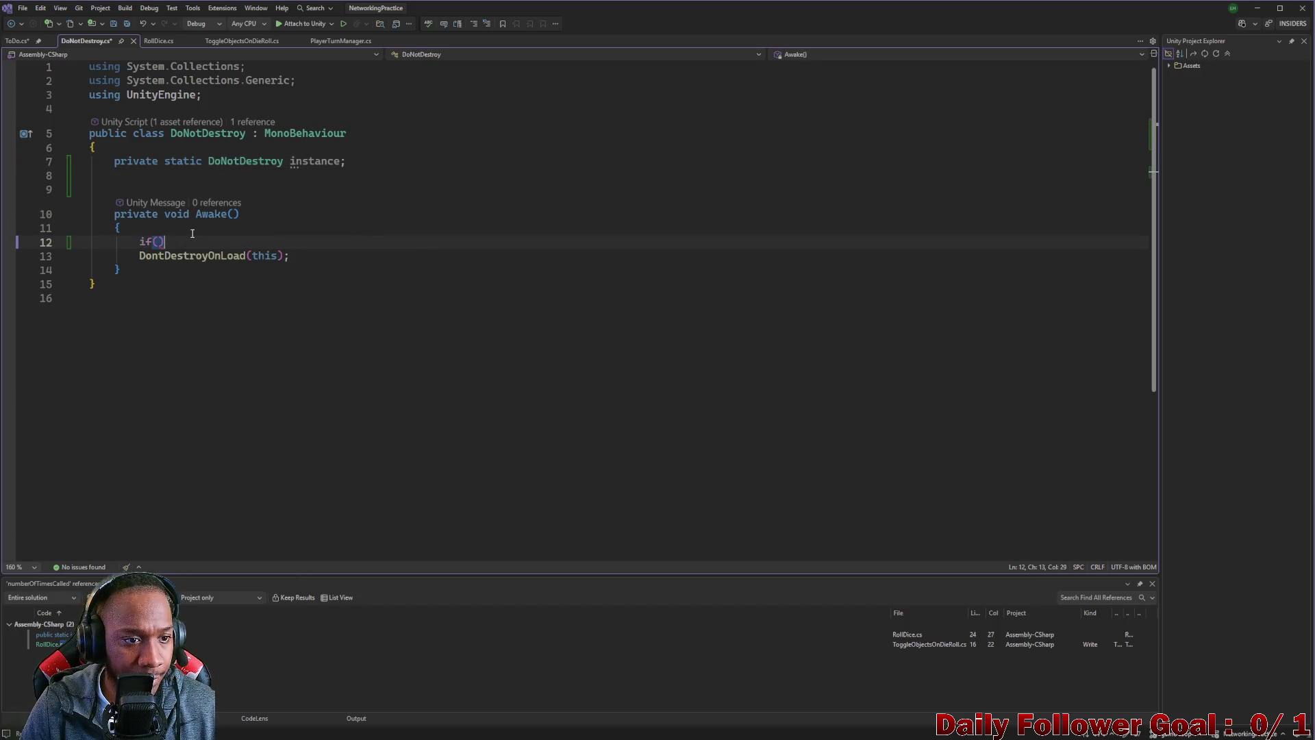
text({)
key(Return)
click(167, 243)
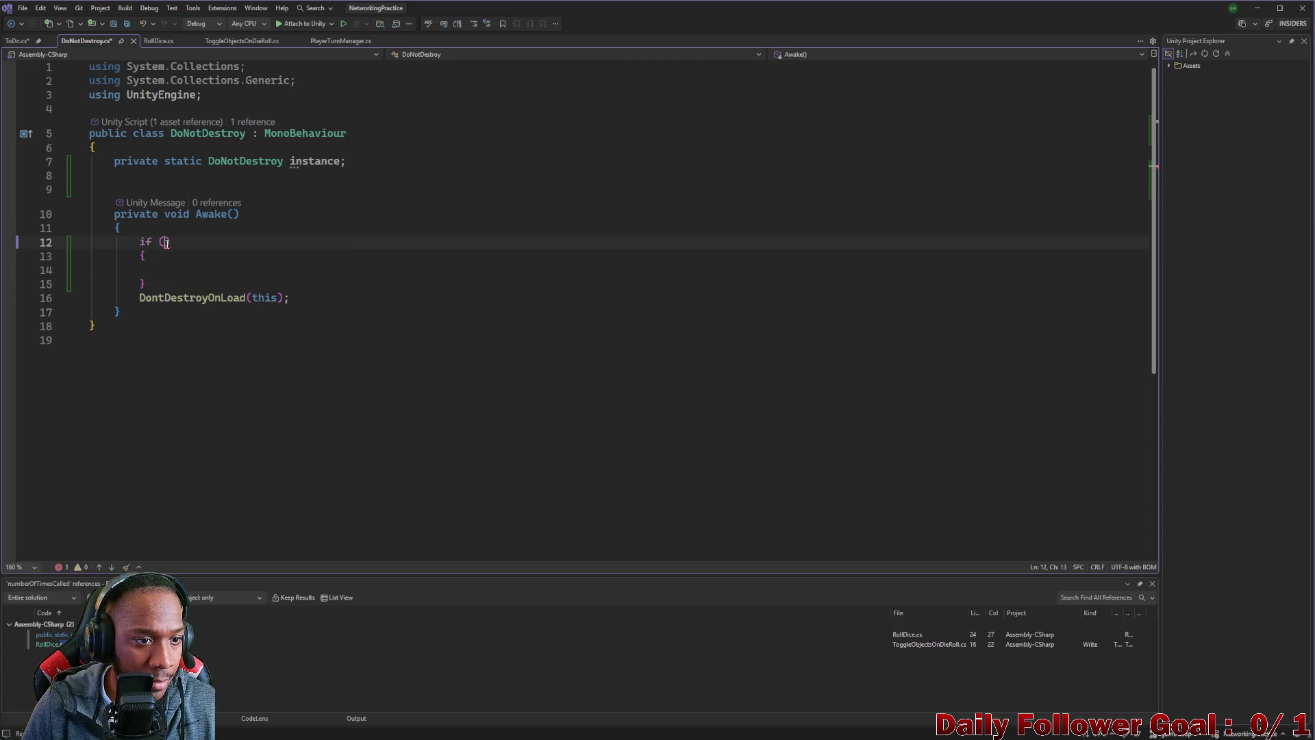
text(ins)
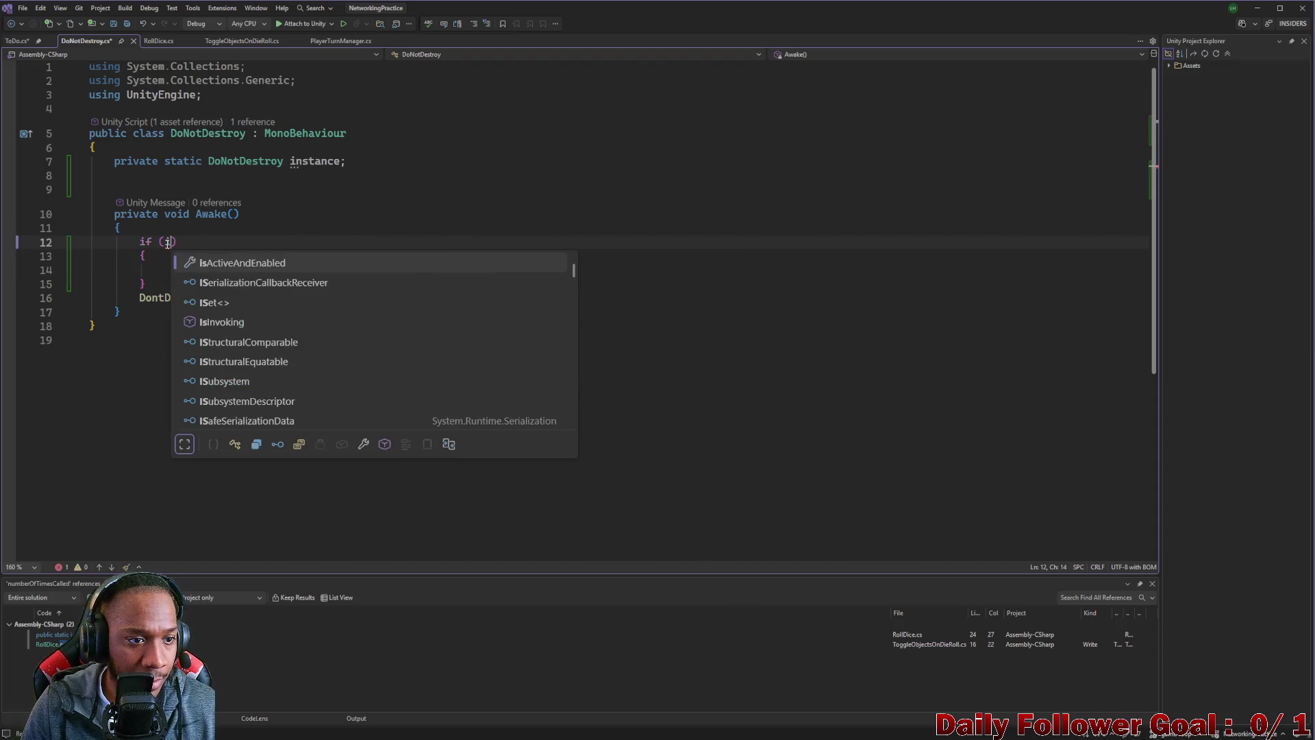
key(Tab)
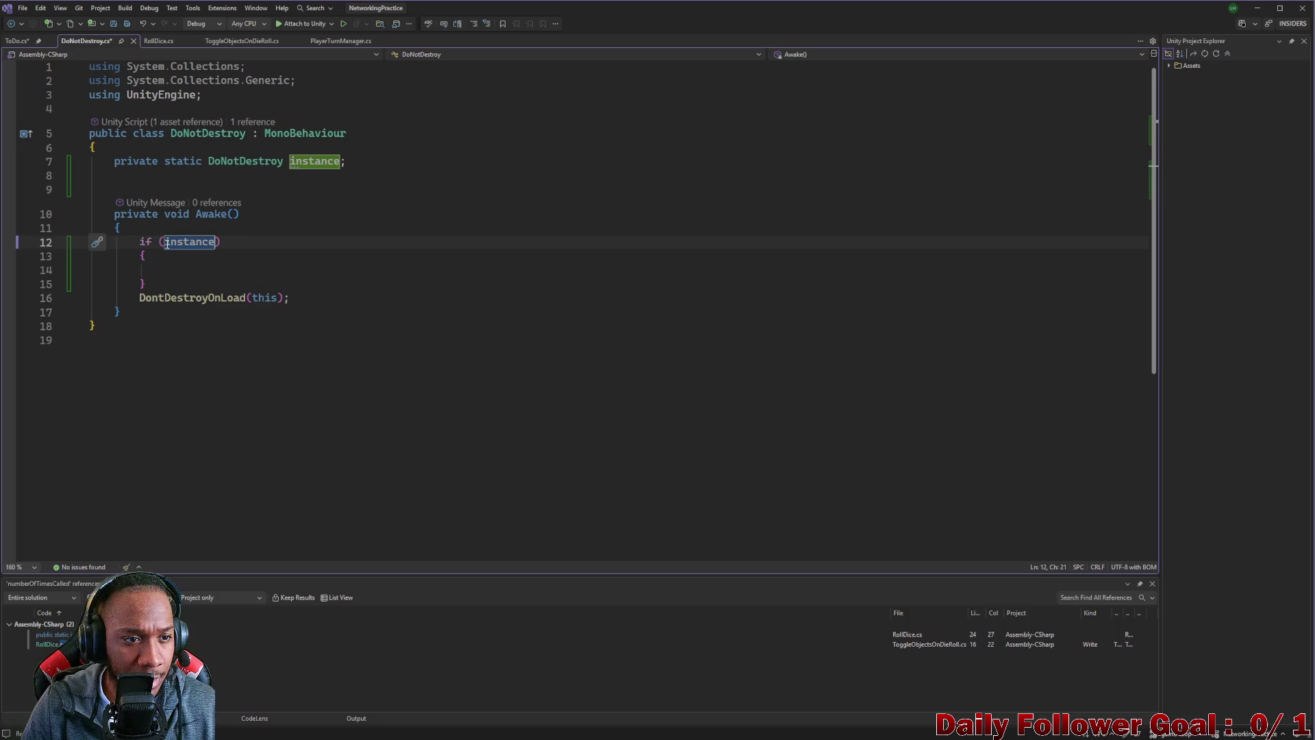
text(!=)
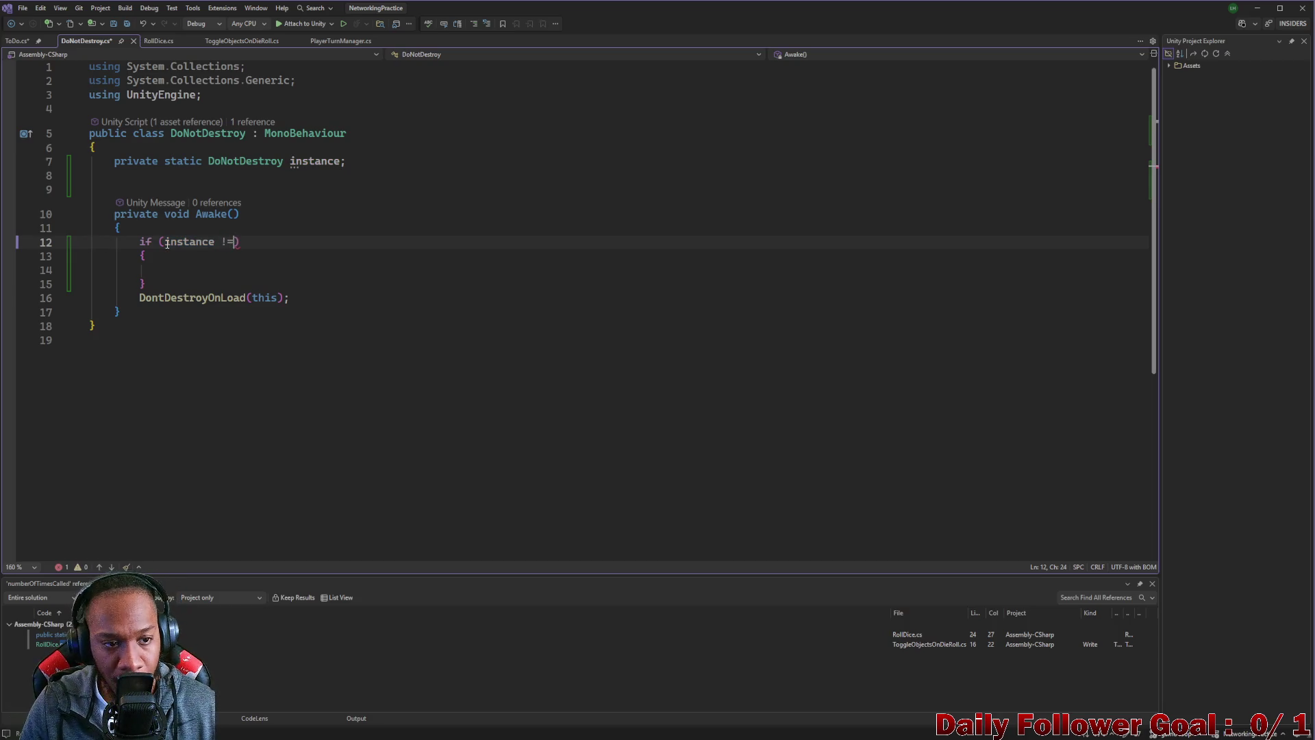
text( null))
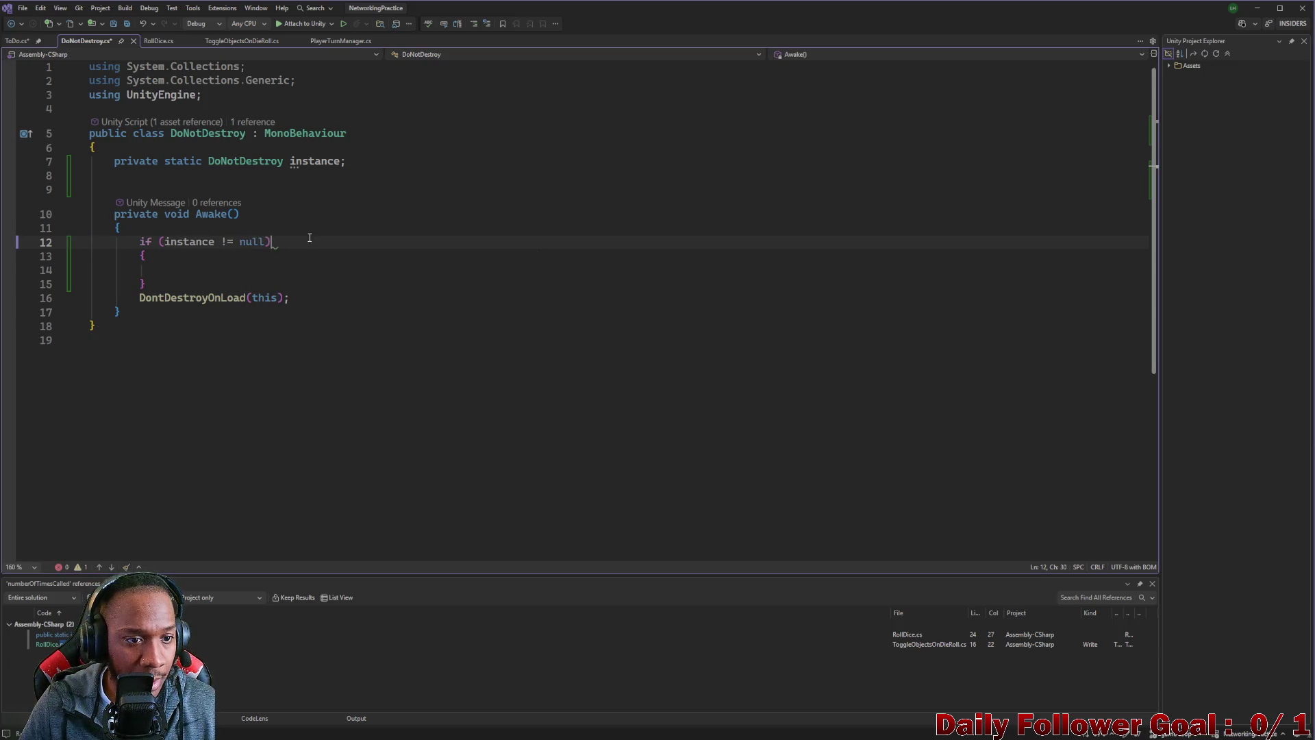
- Fill the null-check block with 'Destroy(this);' and 'return;'
click(189, 272)
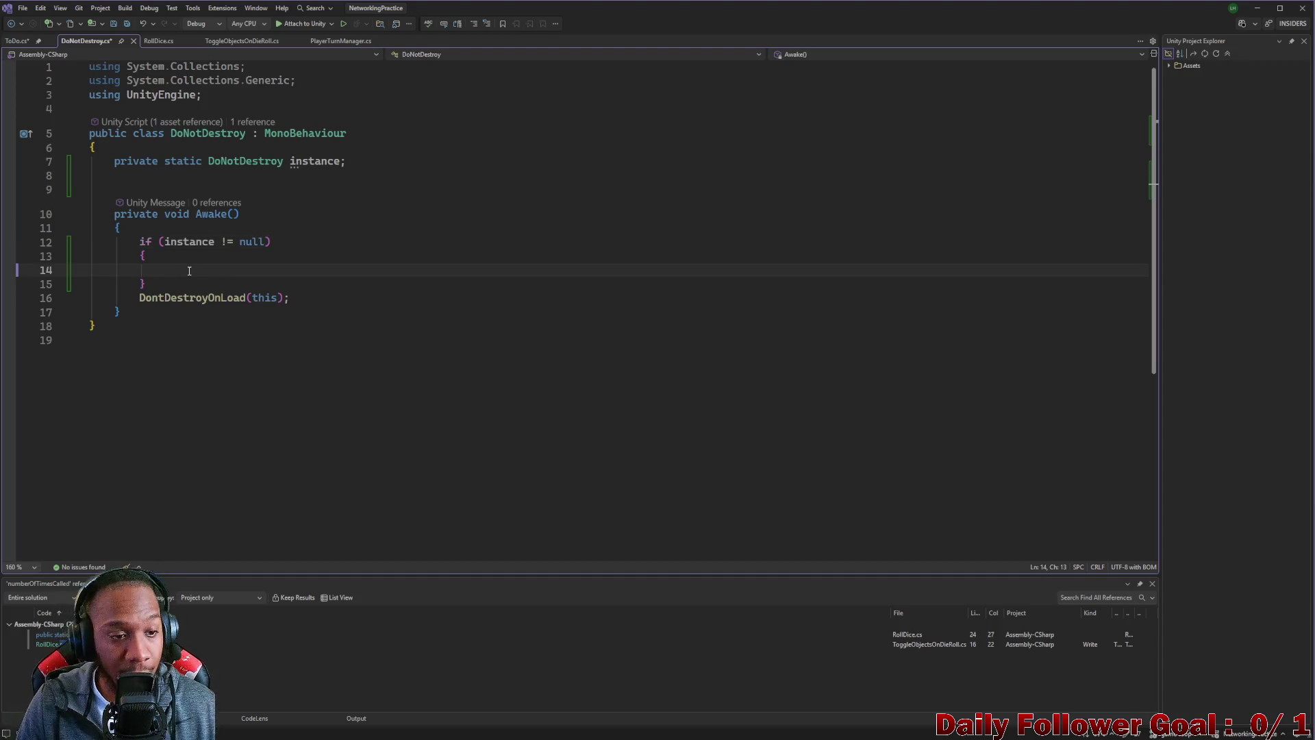
text(dest)
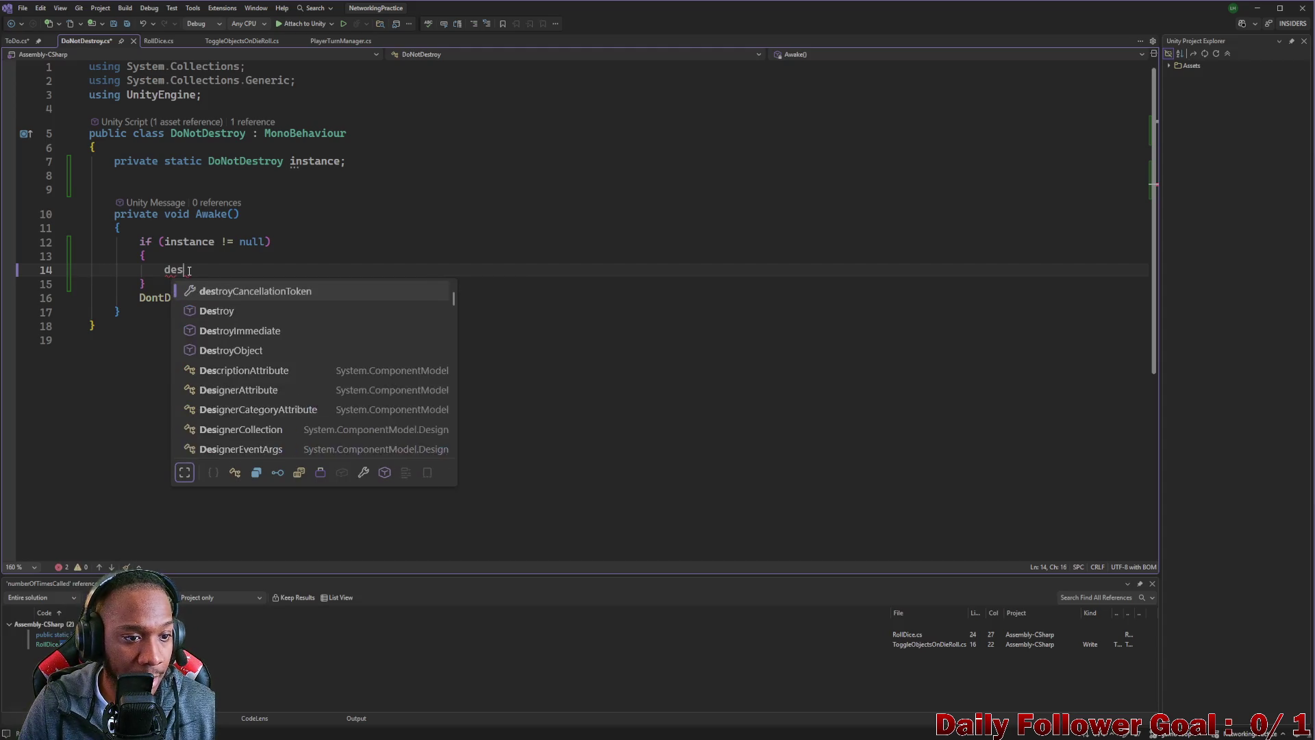
key(Down)
key(Tab)
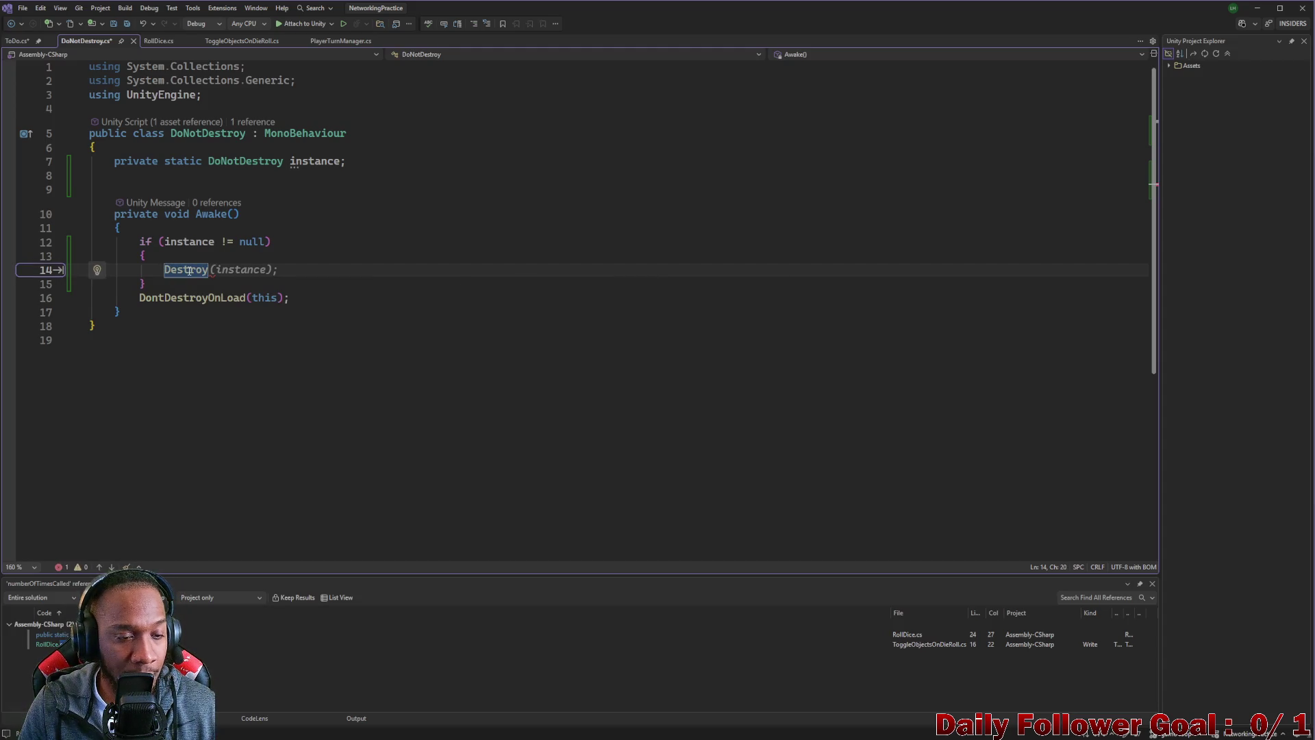
text(()
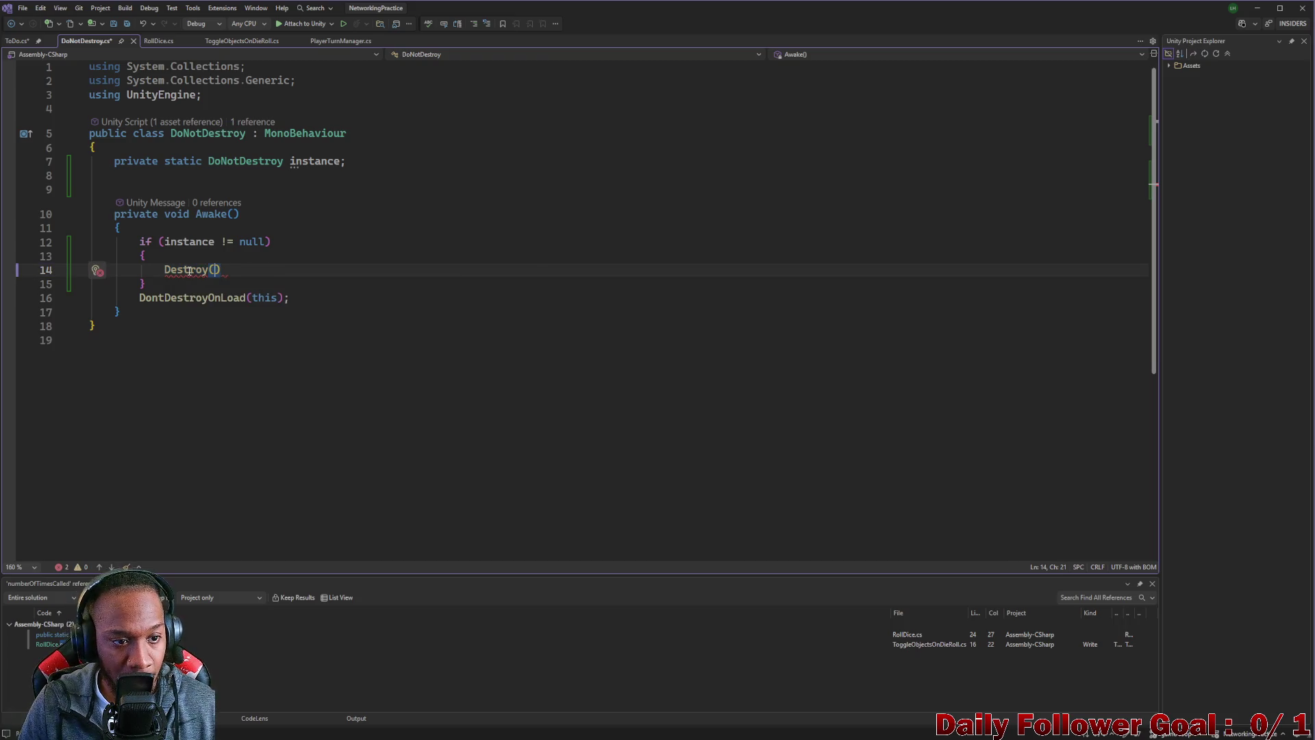
text(this);)
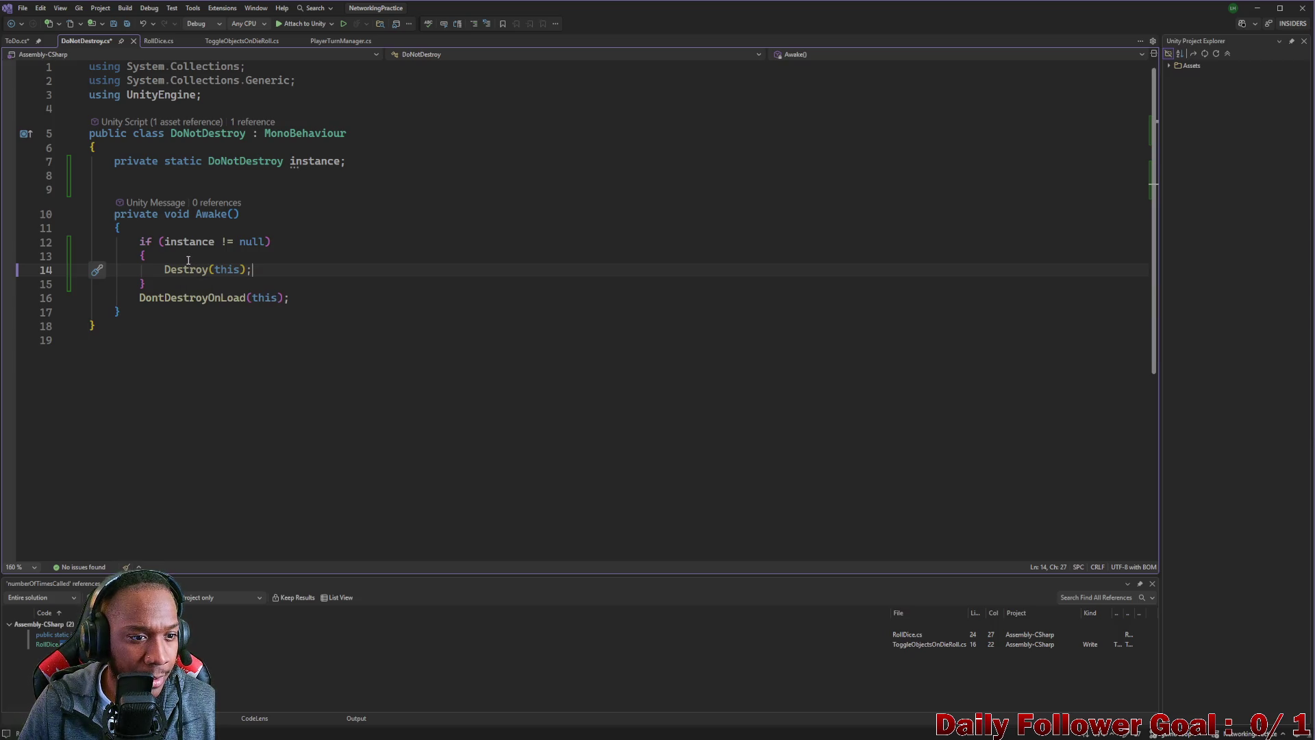
mouse_move(231, 271)
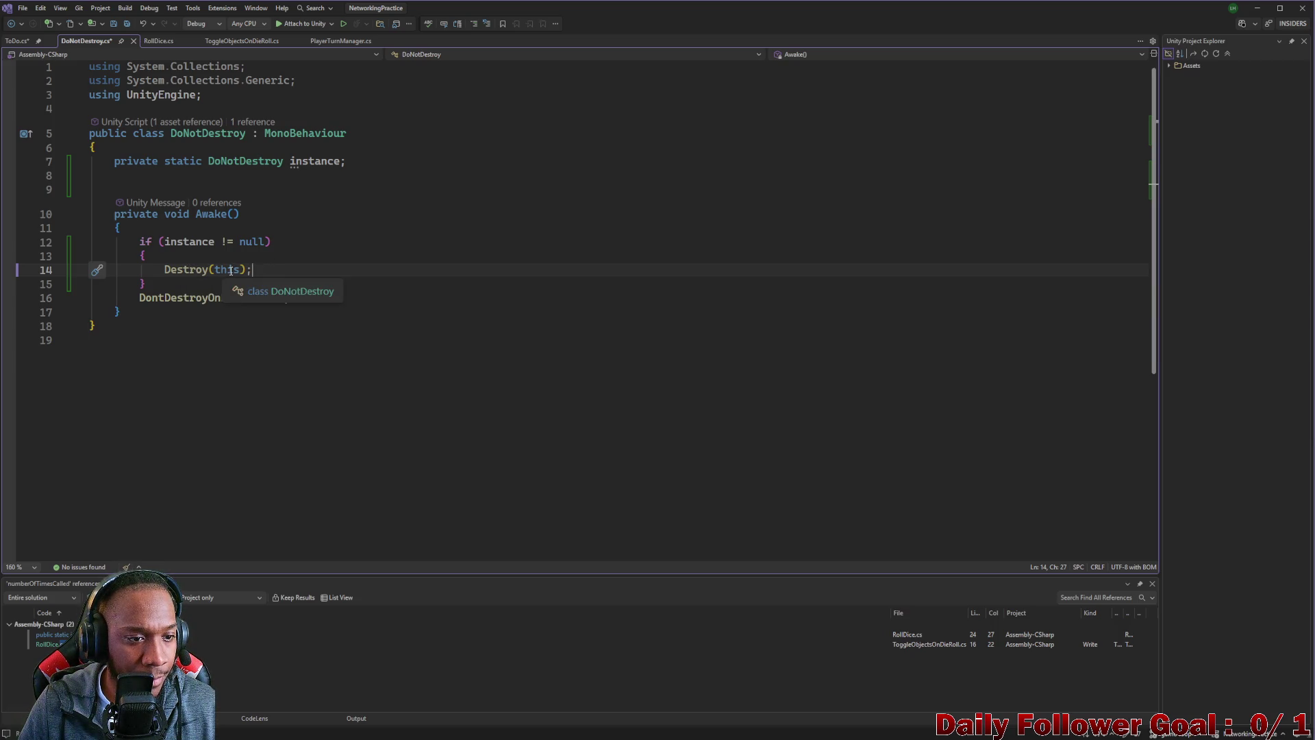
key(Return)
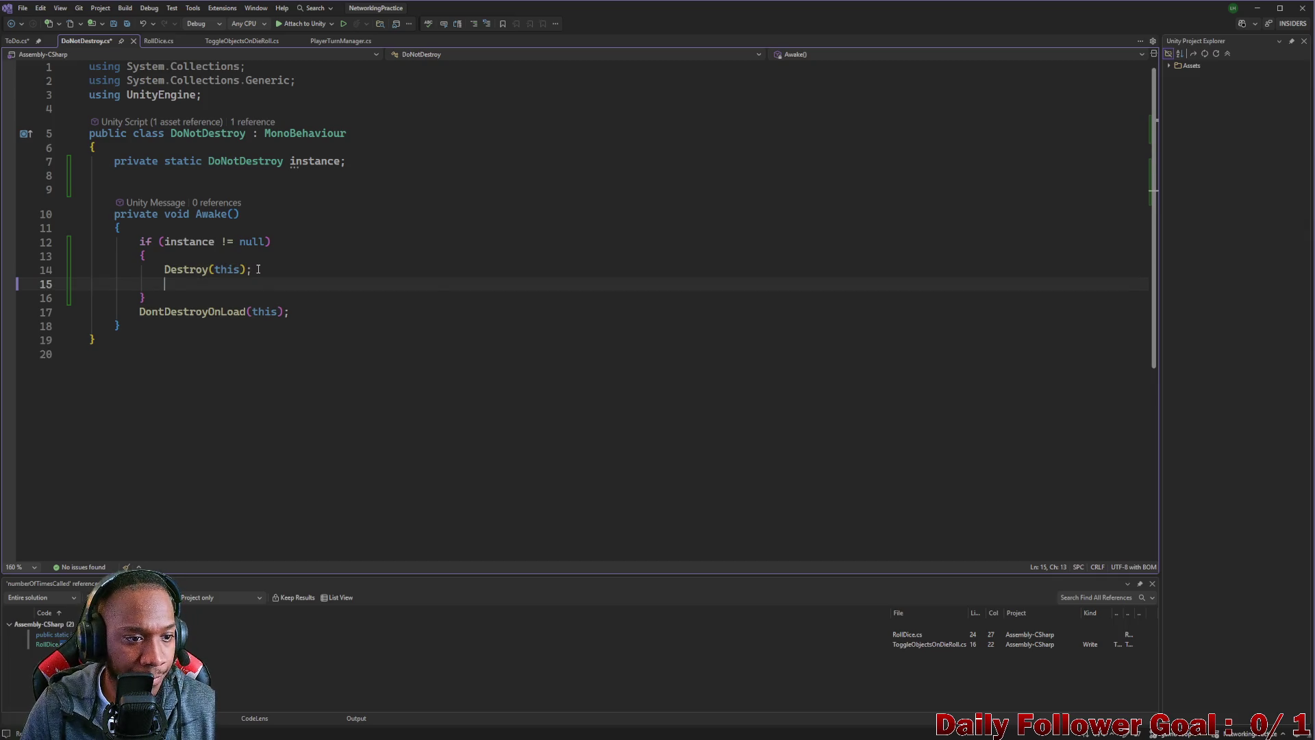
text(re)
key(Escape)
text(turn)
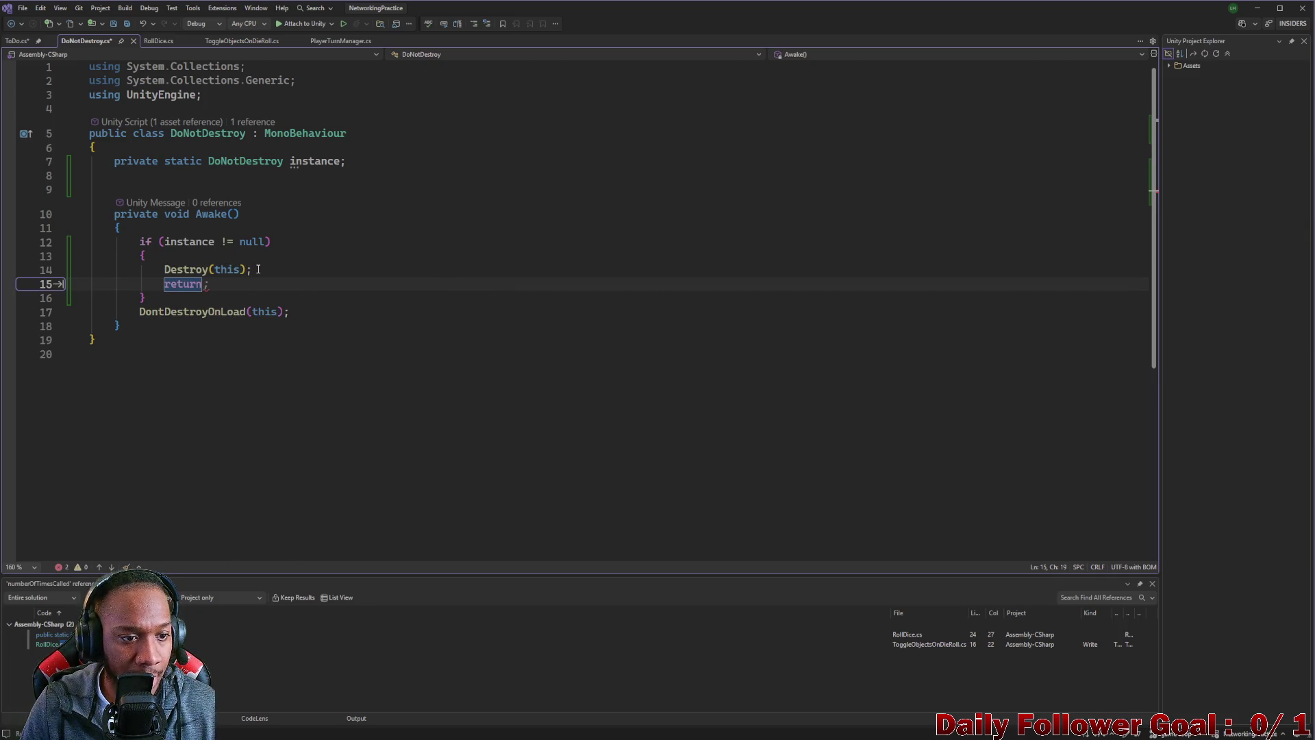
text(;)
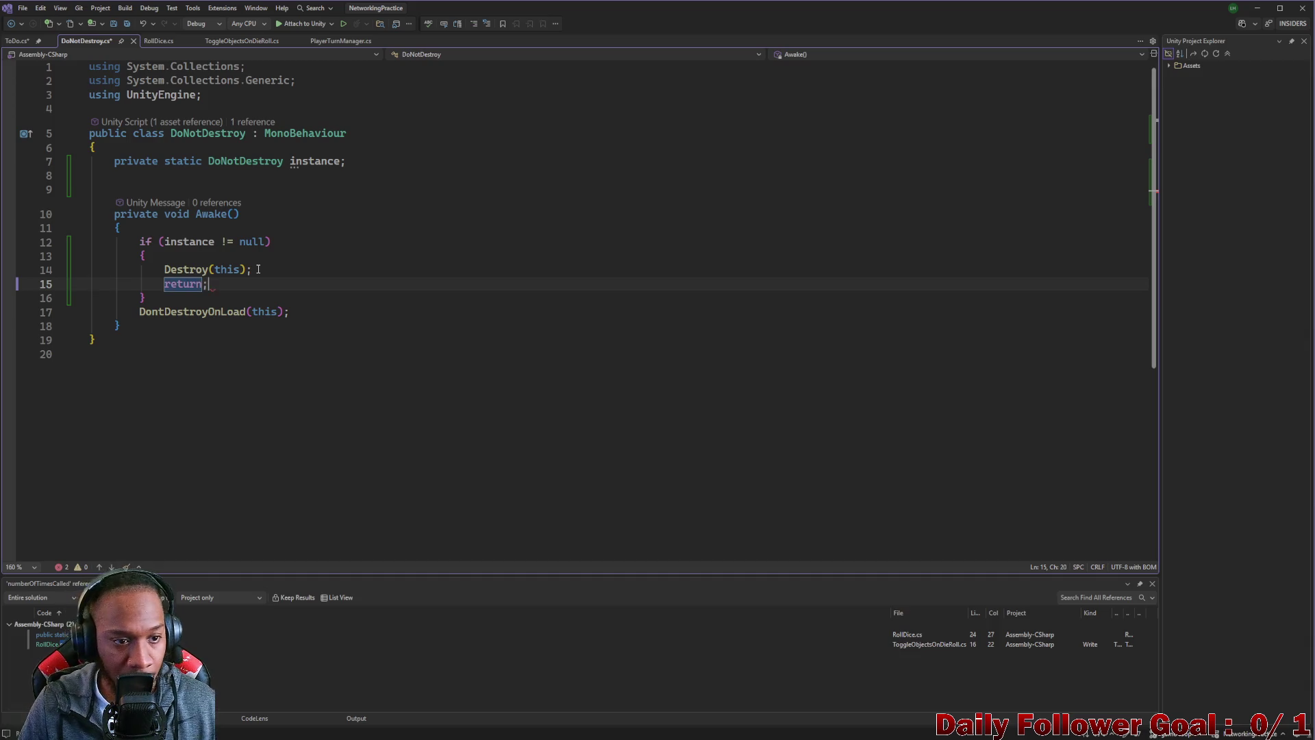
- Add 'instance = this;' after the null check and save the script
click(158, 296)
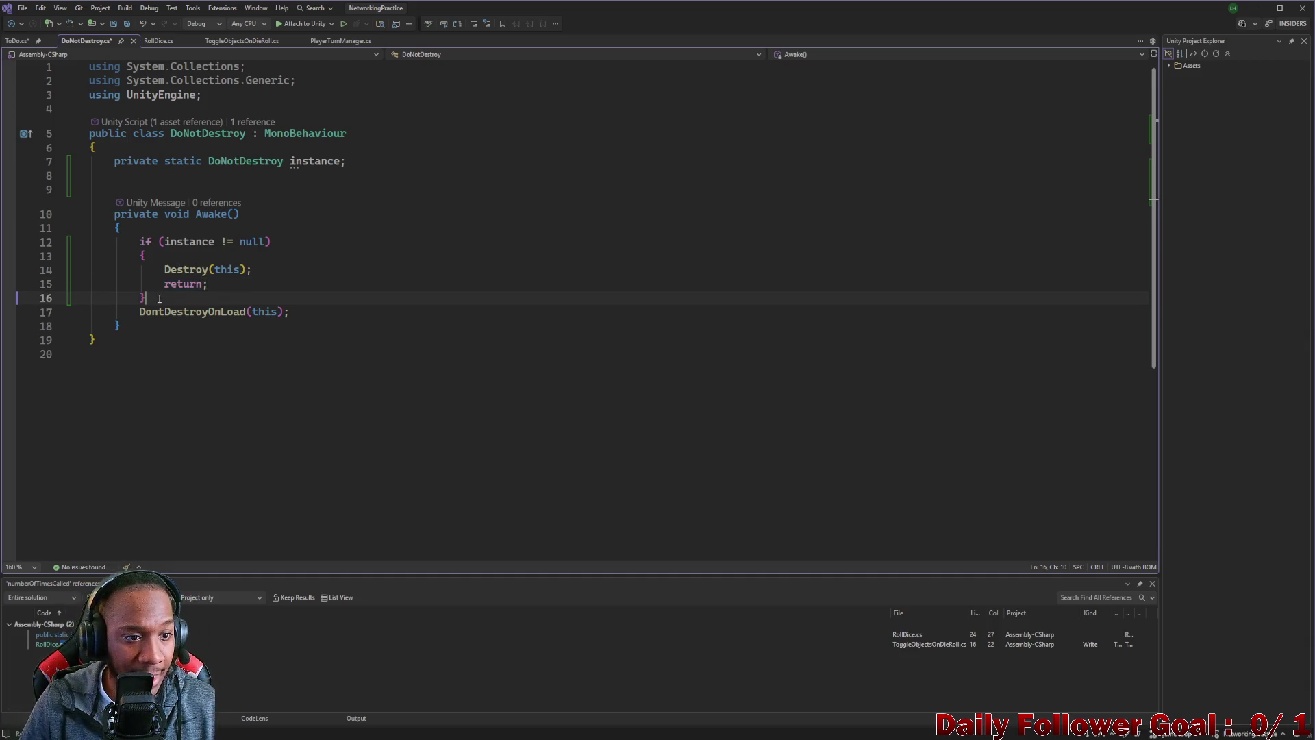
key(Return)
key(Tab)
key(ctrl+Return)
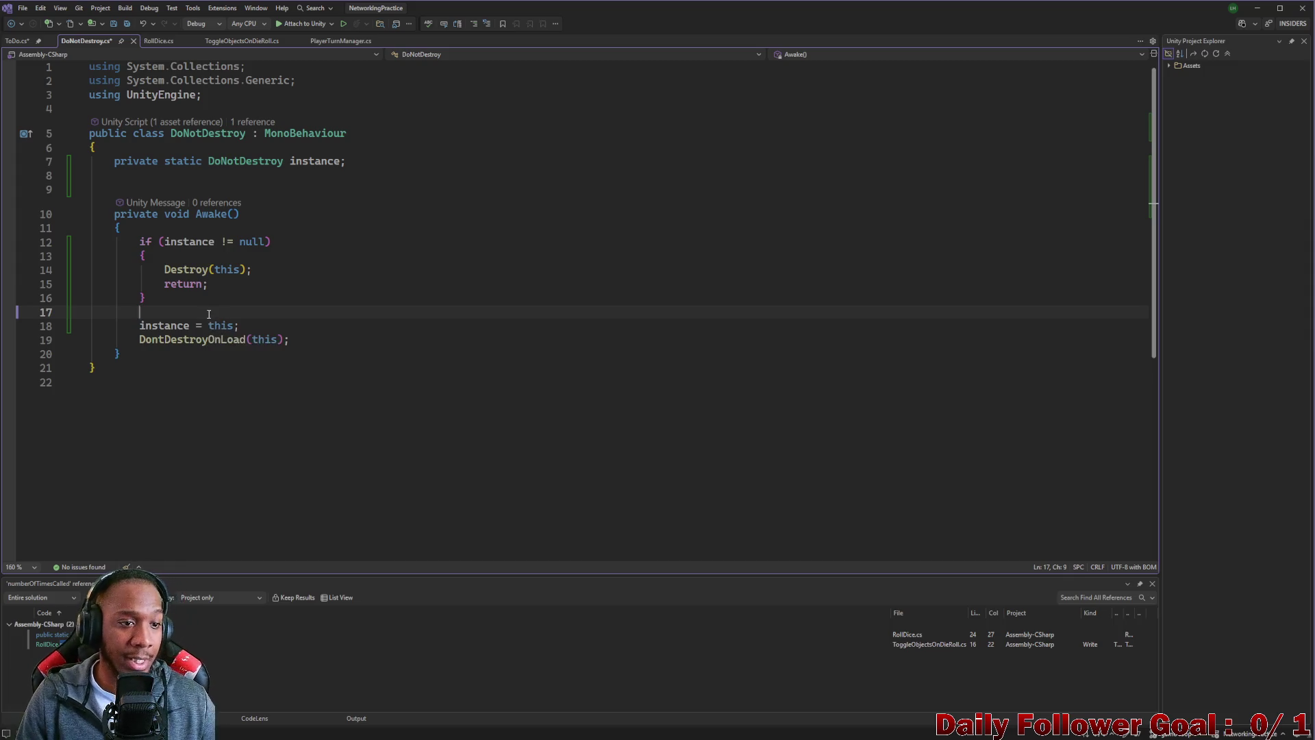
key(ctrl+s)
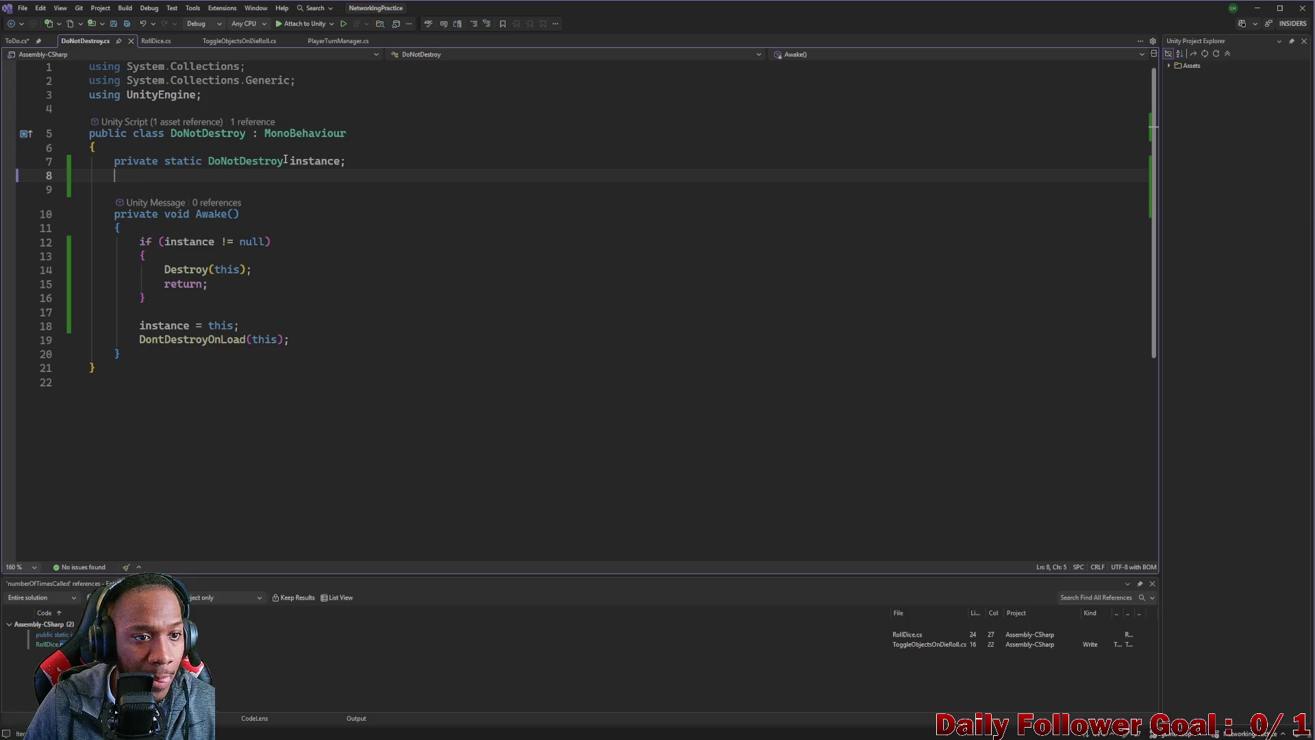
- Review all references to the instance field, then return to Unity to recompile
drag(101, 161, 341, 161)
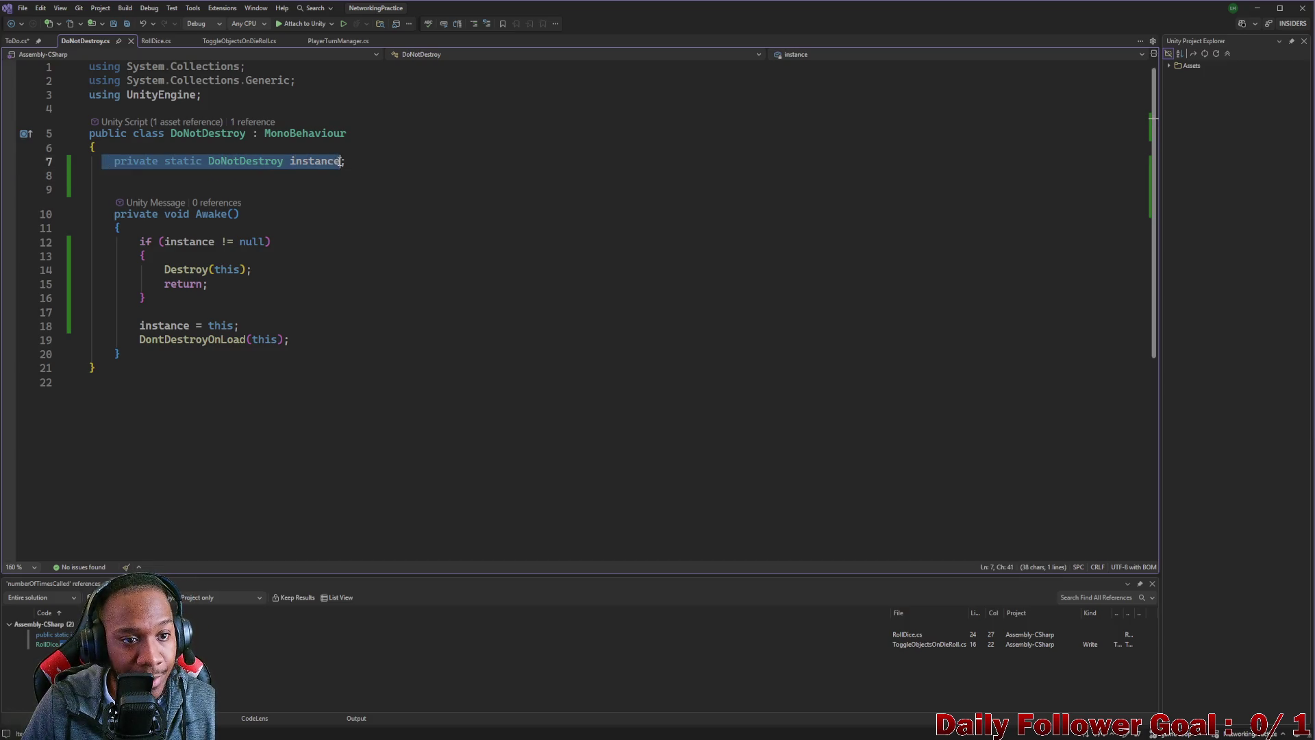
double_click(319, 161)
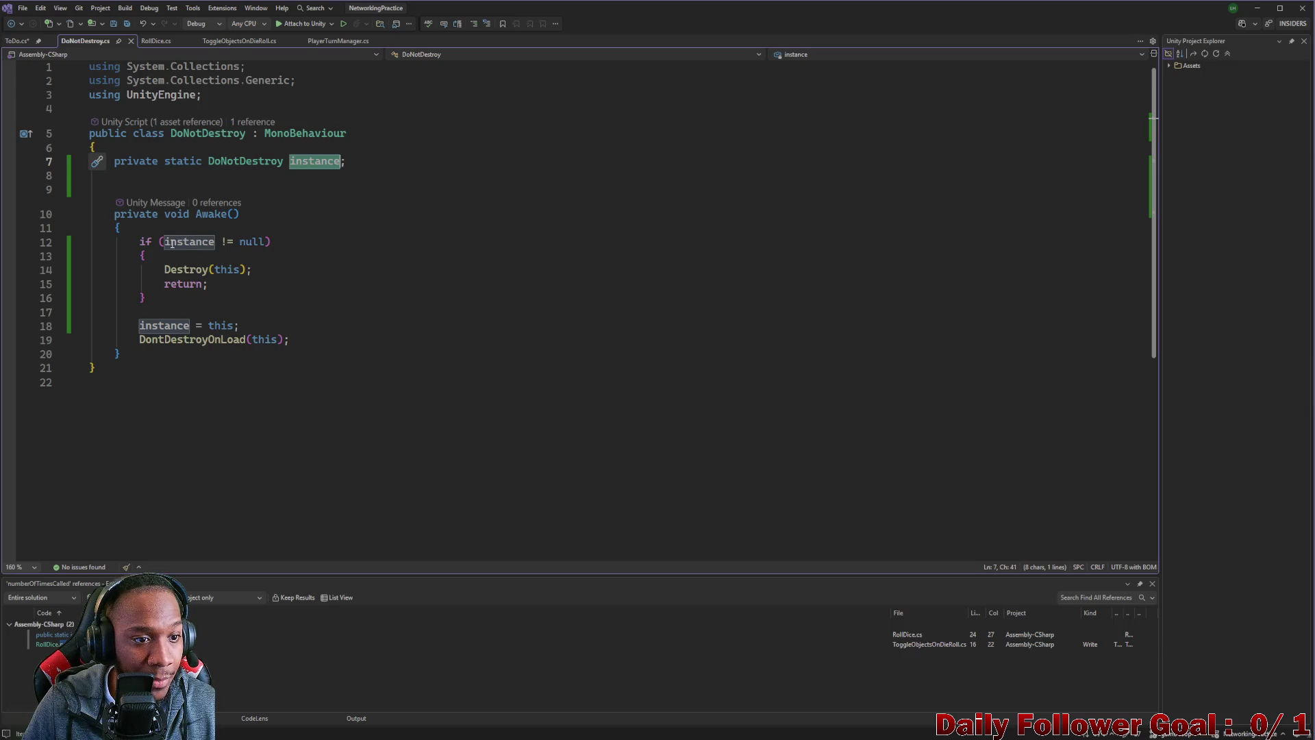
click(171, 242)
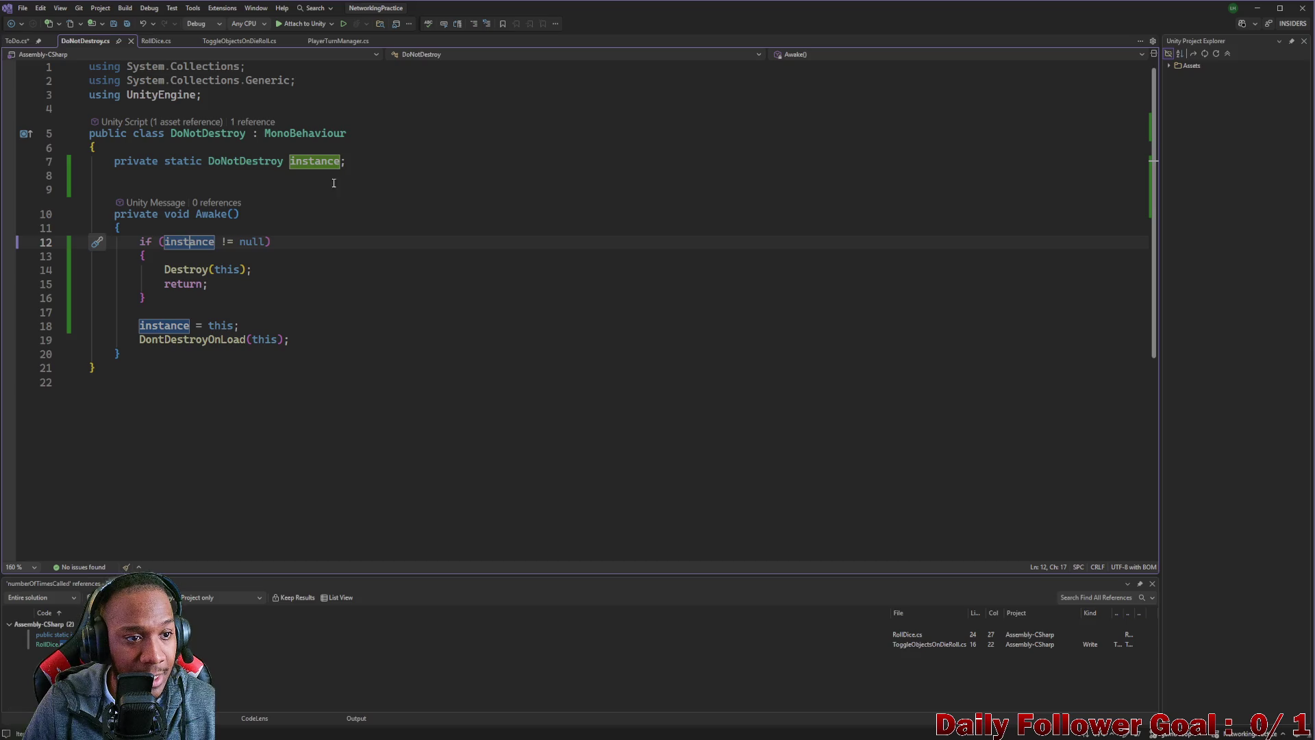
click(321, 164)
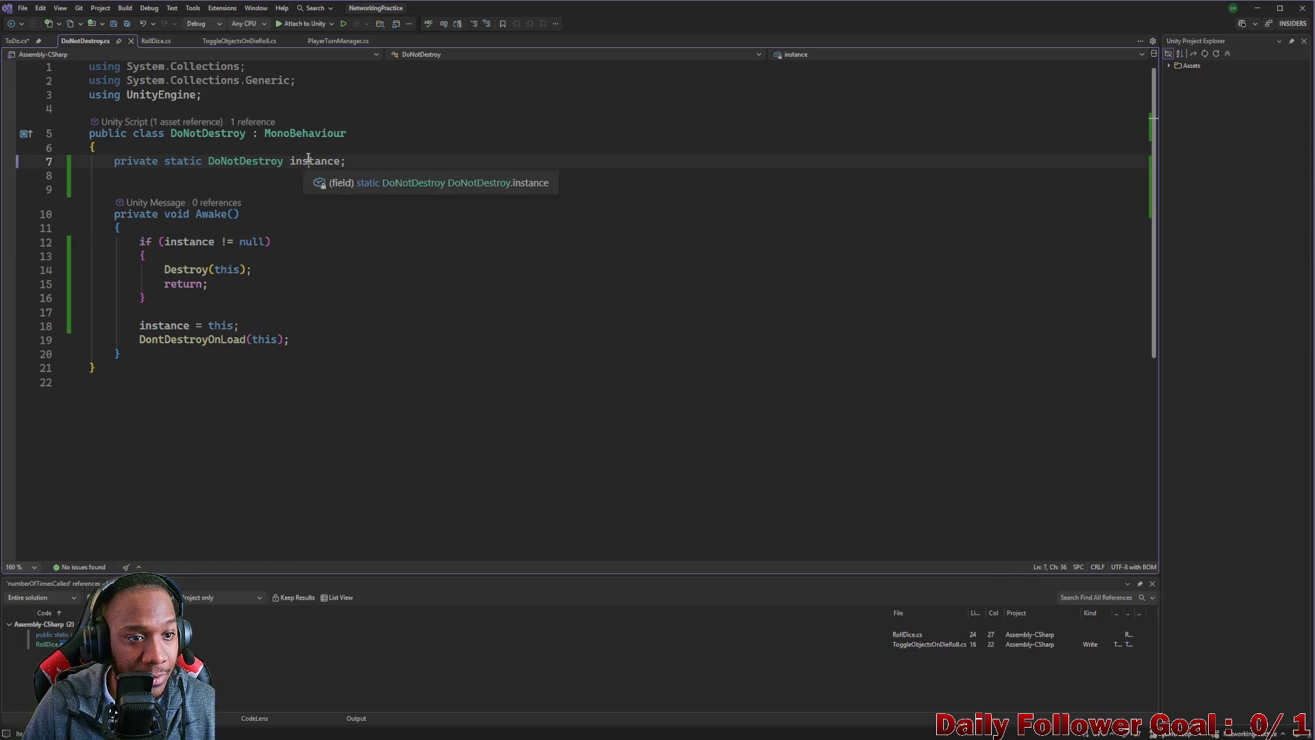
double_click(188, 249)
click(184, 271)
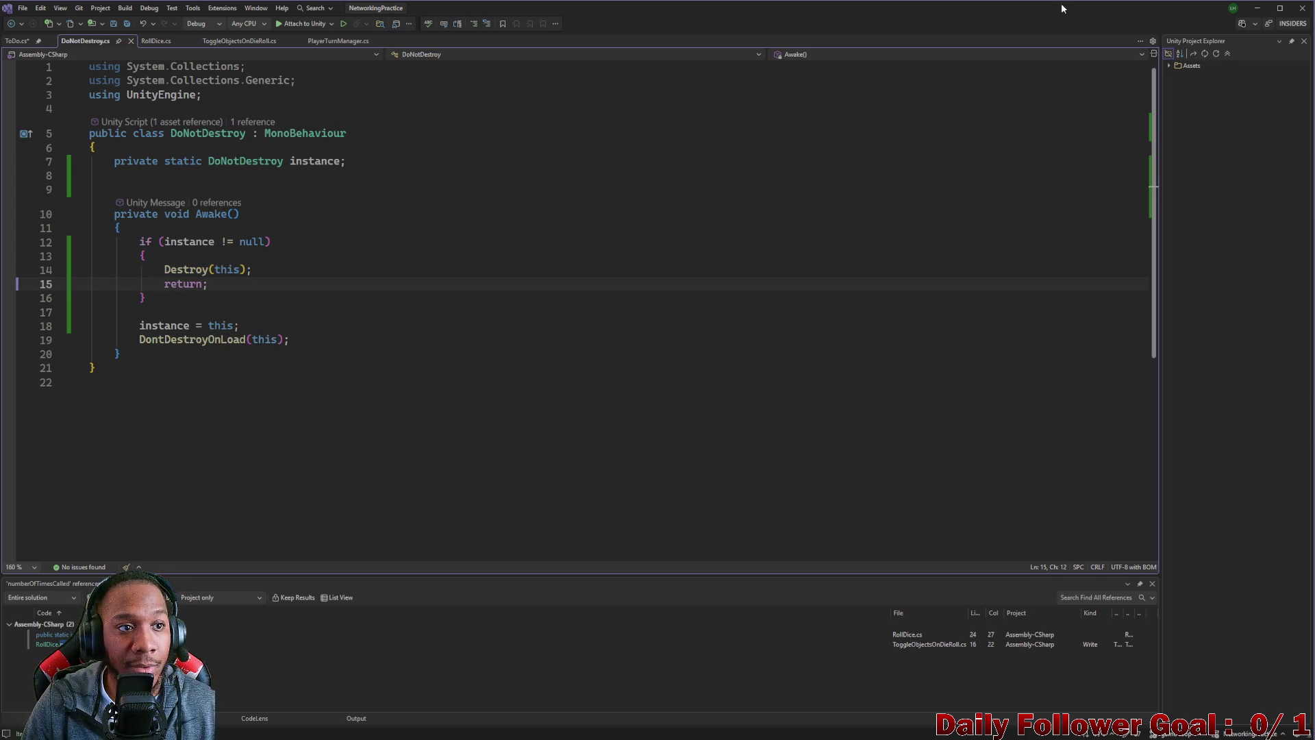
click(1257, 8)
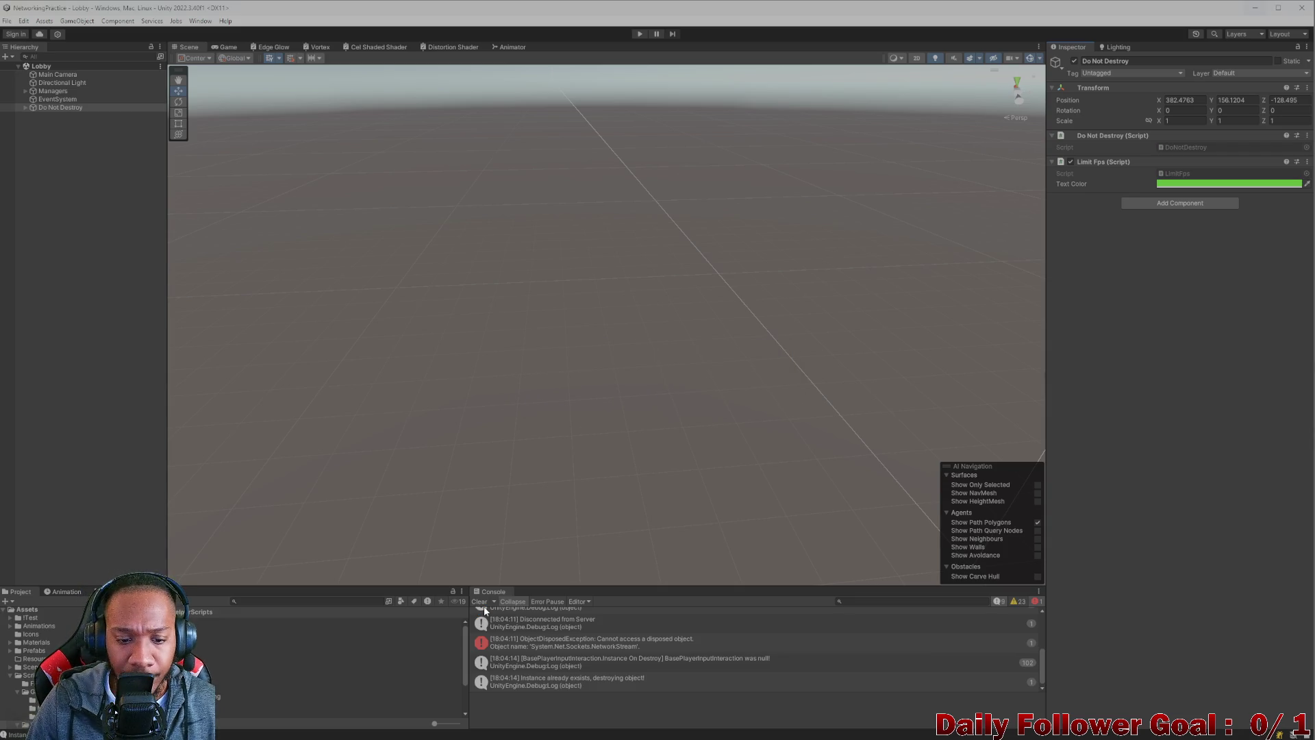
- Clear the old Console messages and restore the editor to a smaller window
click(483, 603)
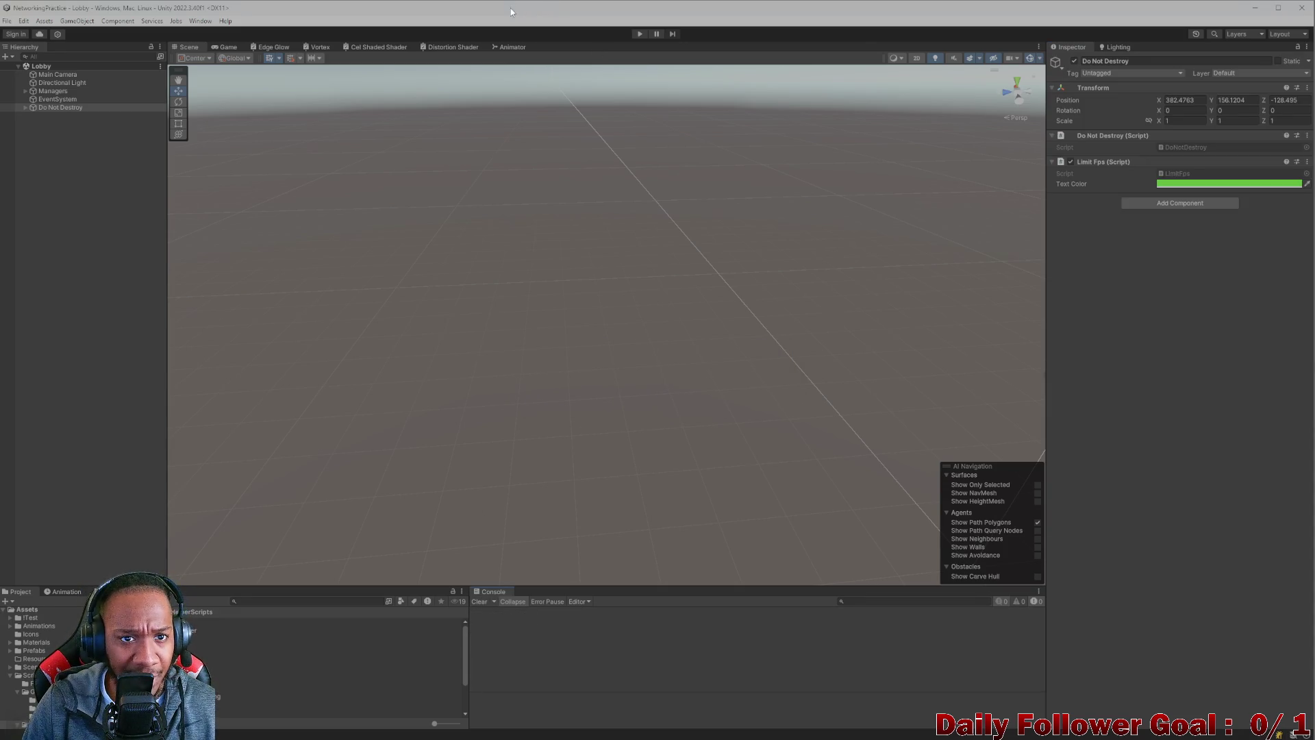
double_click(510, 8)
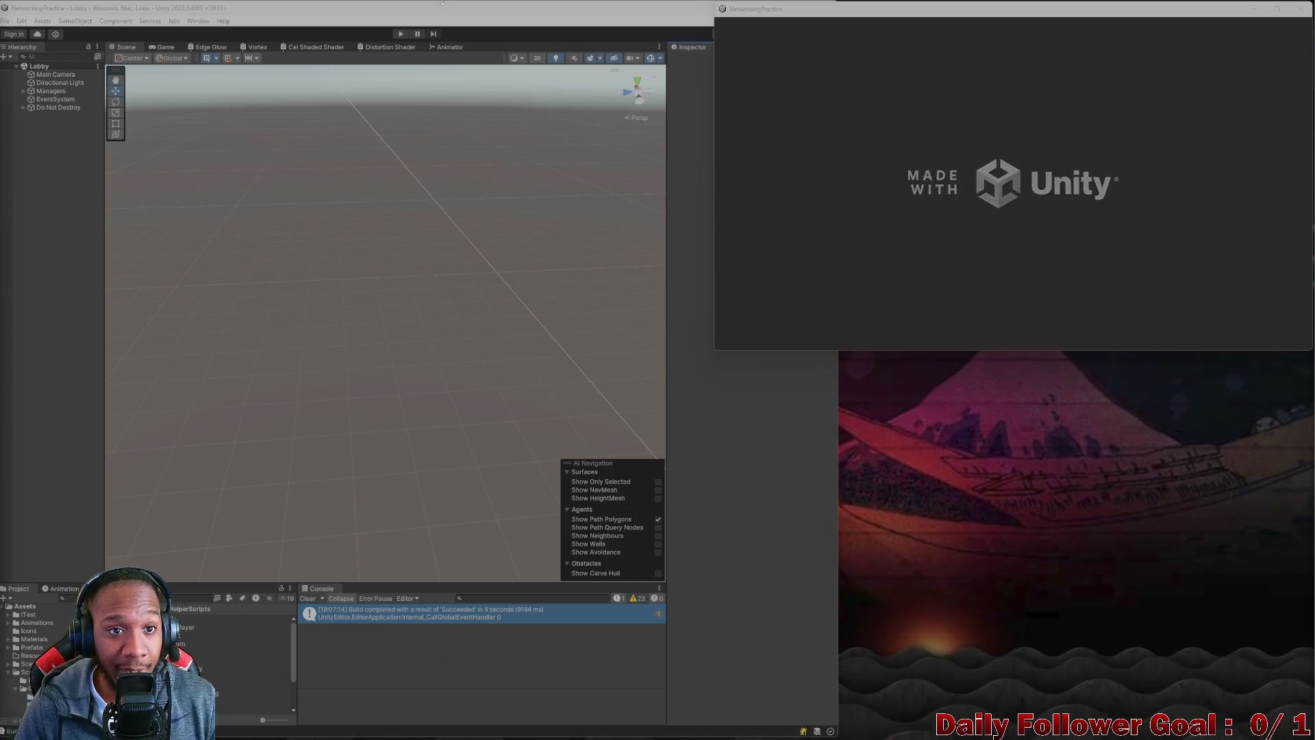
- Enter Play mode and connect both clients to the lobby as 'asdf' (editor) and 'zxcv' (standalone)
click(400, 34)
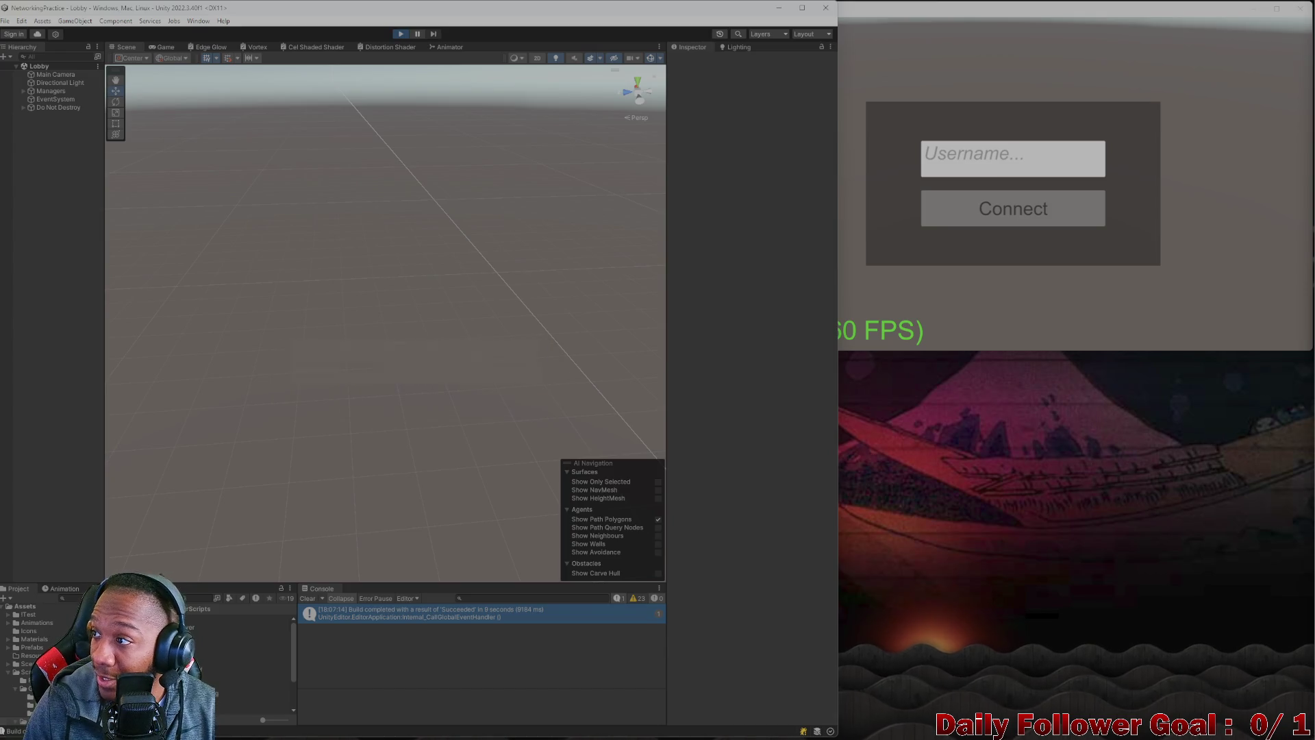
click(385, 298)
text(asdf)
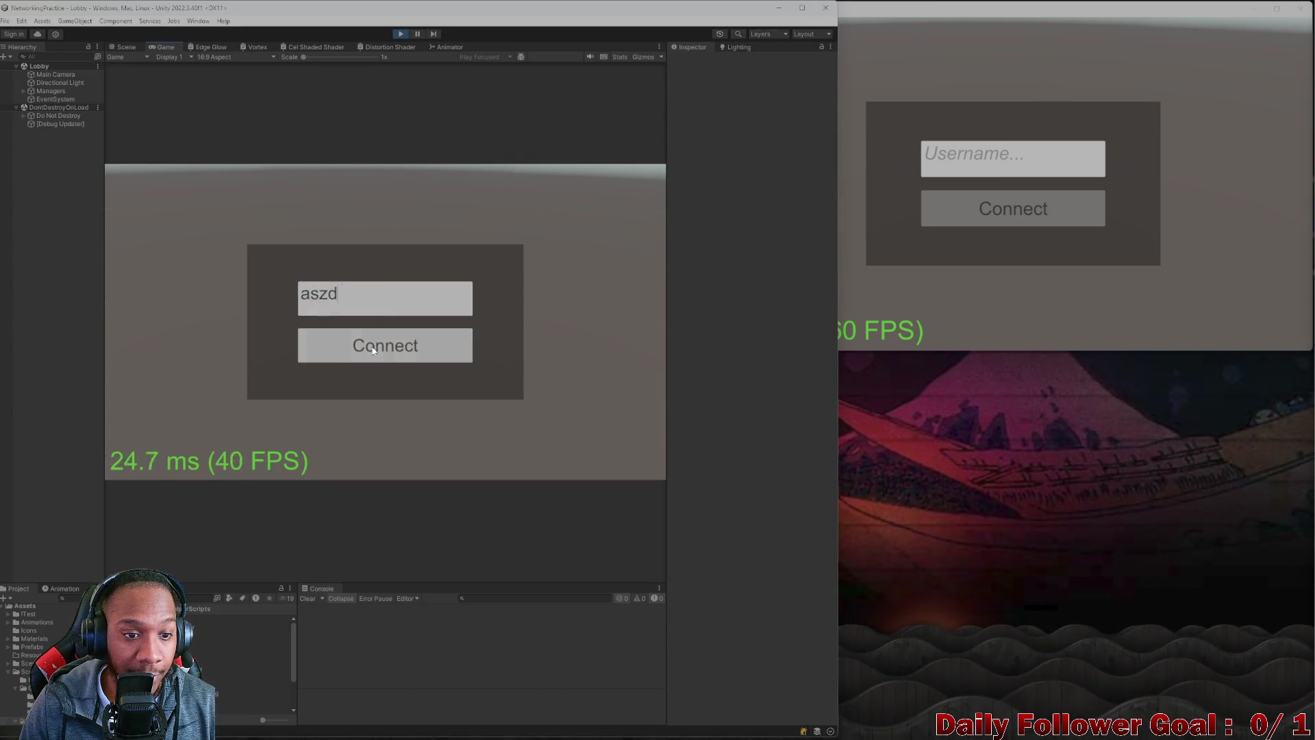
click(385, 345)
click(1030, 157)
text(zxcv)
click(1000, 206)
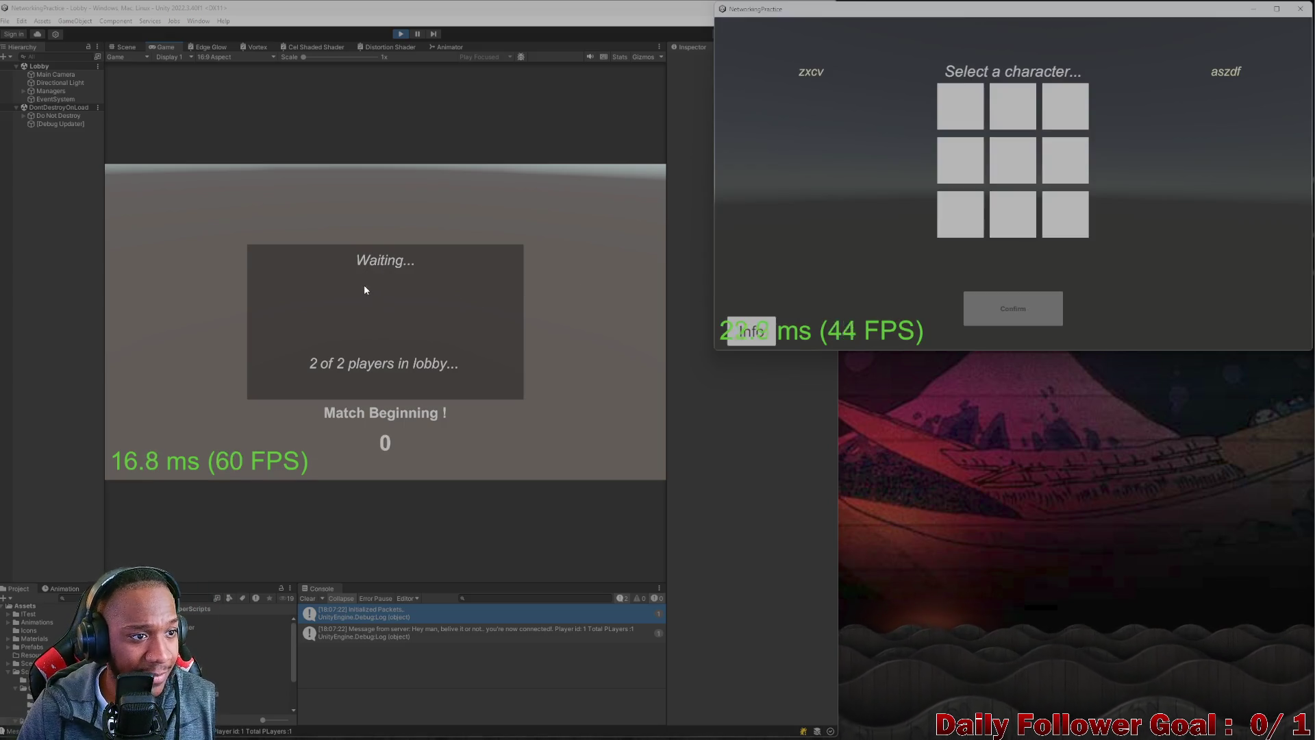
- Lock in The Speedster in the editor and The Brawn in the standalone game
click(327, 257)
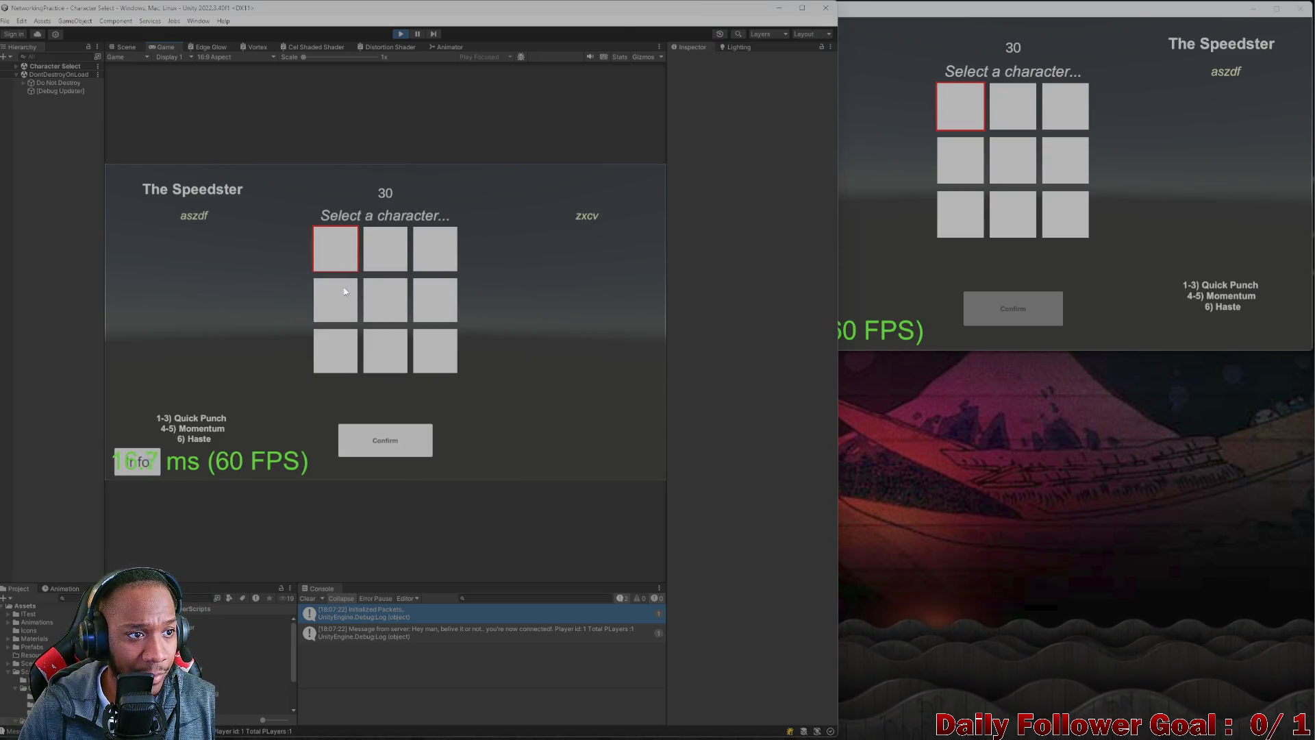
click(390, 434)
click(1030, 100)
click(1029, 100)
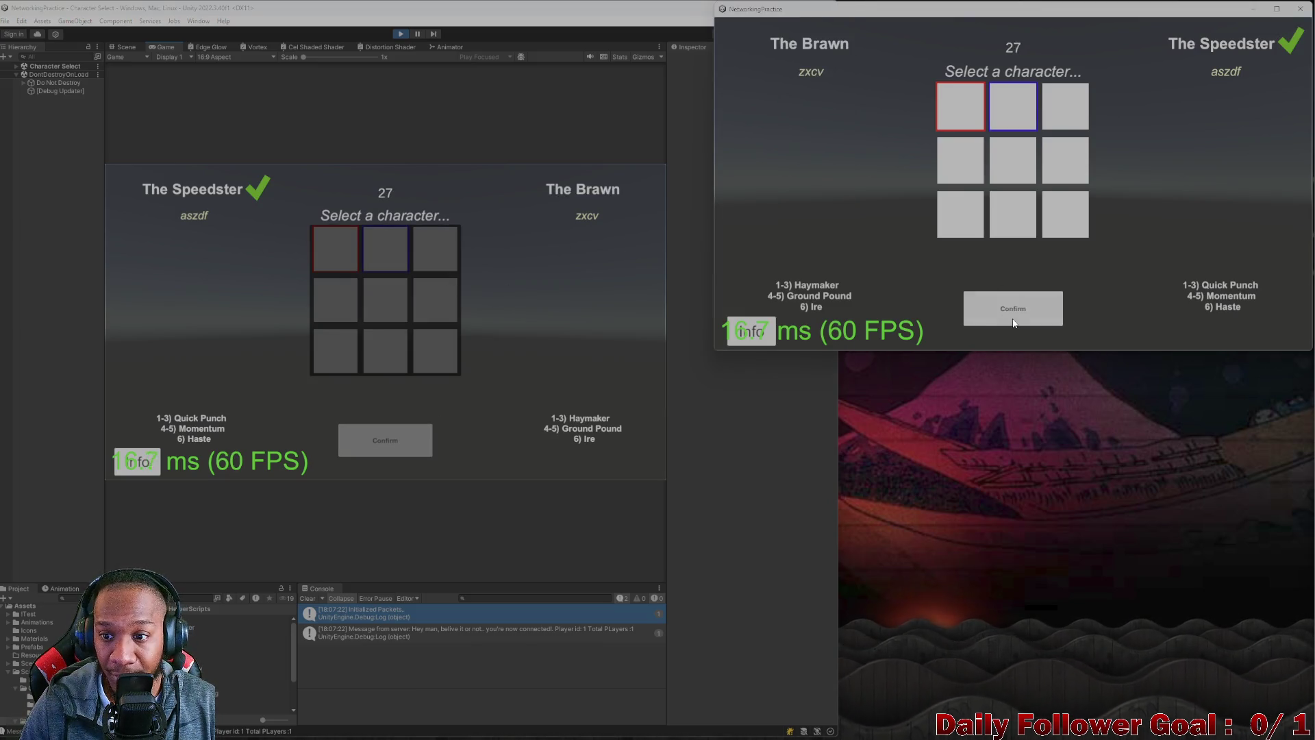
click(1016, 323)
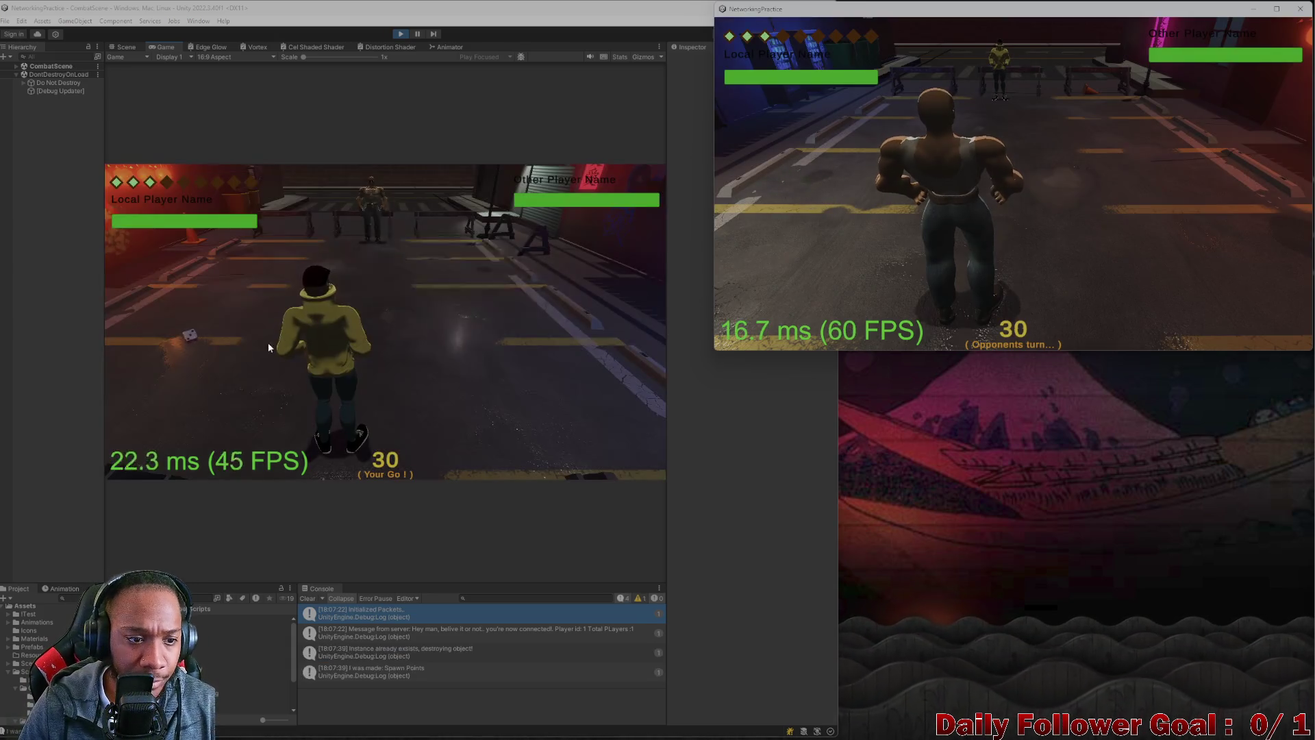
- Use the Haste ability with the editor player, then end the standalone player's turn
click(196, 338)
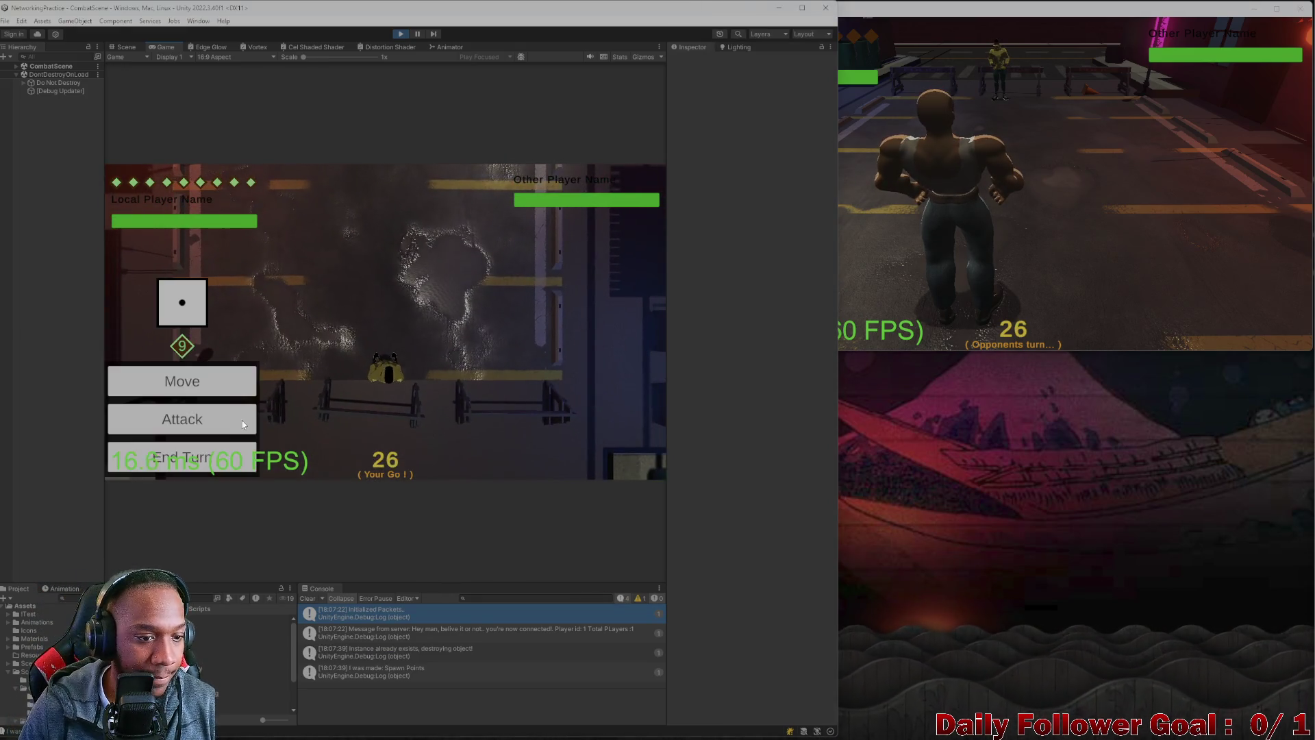
click(203, 417)
click(212, 381)
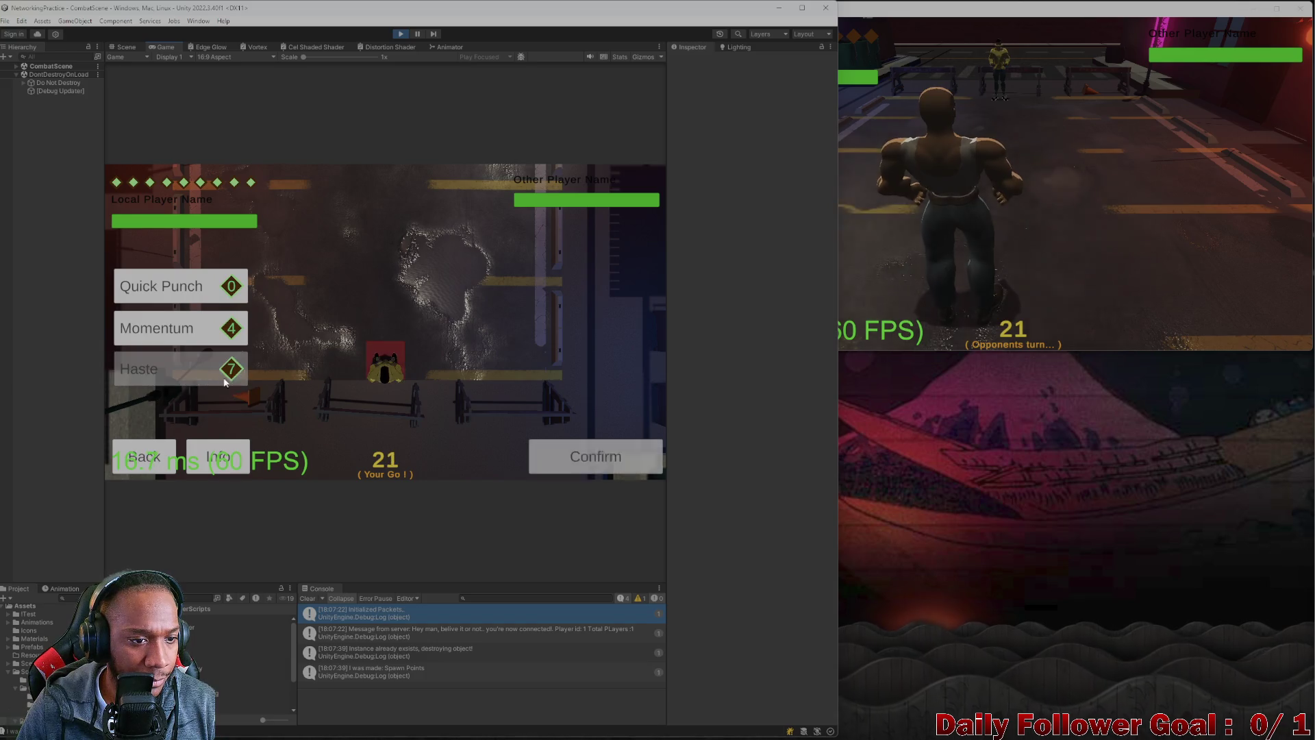
click(562, 457)
click(849, 287)
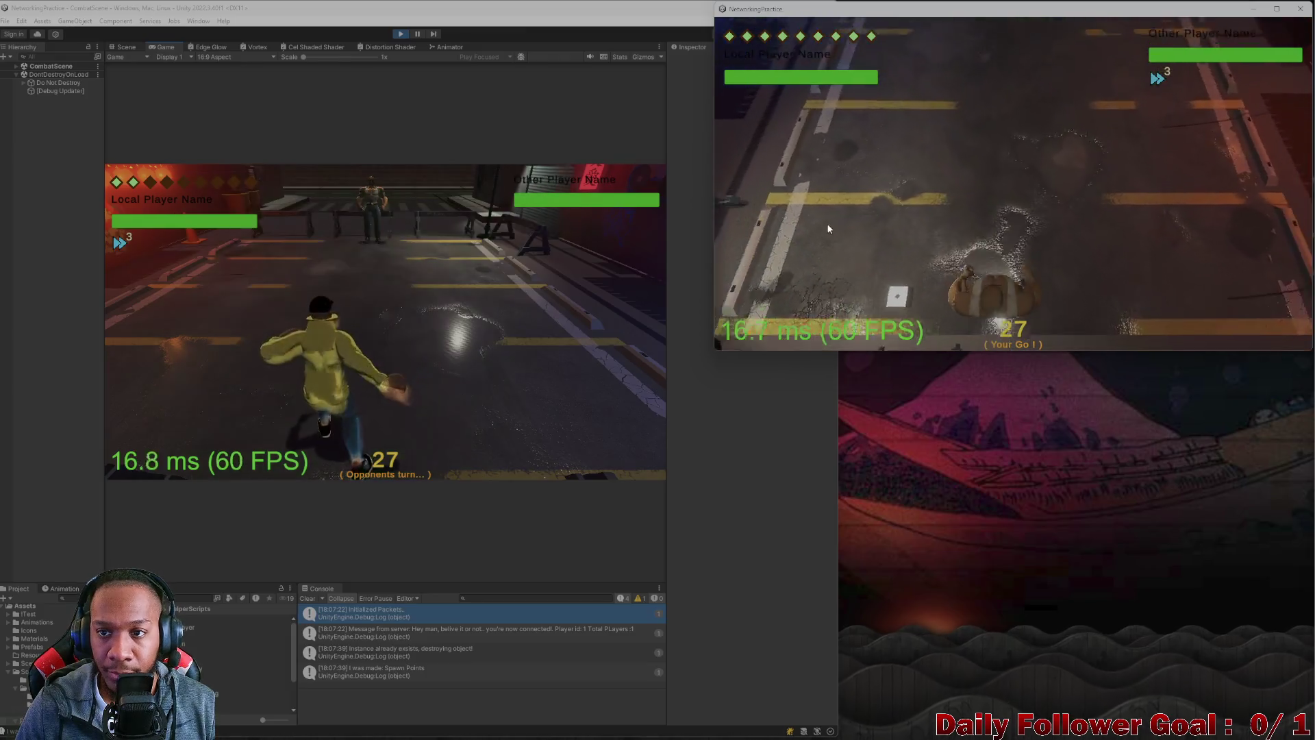
click(798, 326)
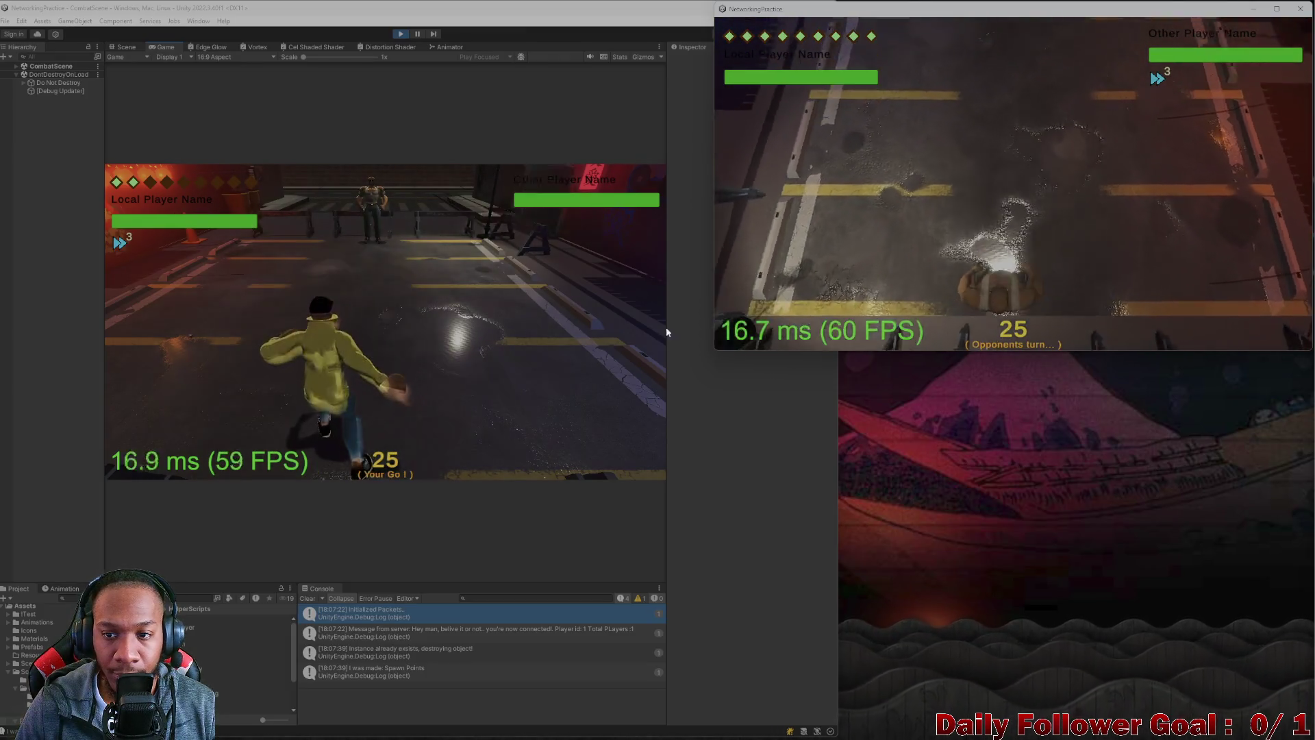
- Roll the die, use Momentum, and move the yellow fighter along a plotted tile path
click(188, 336)
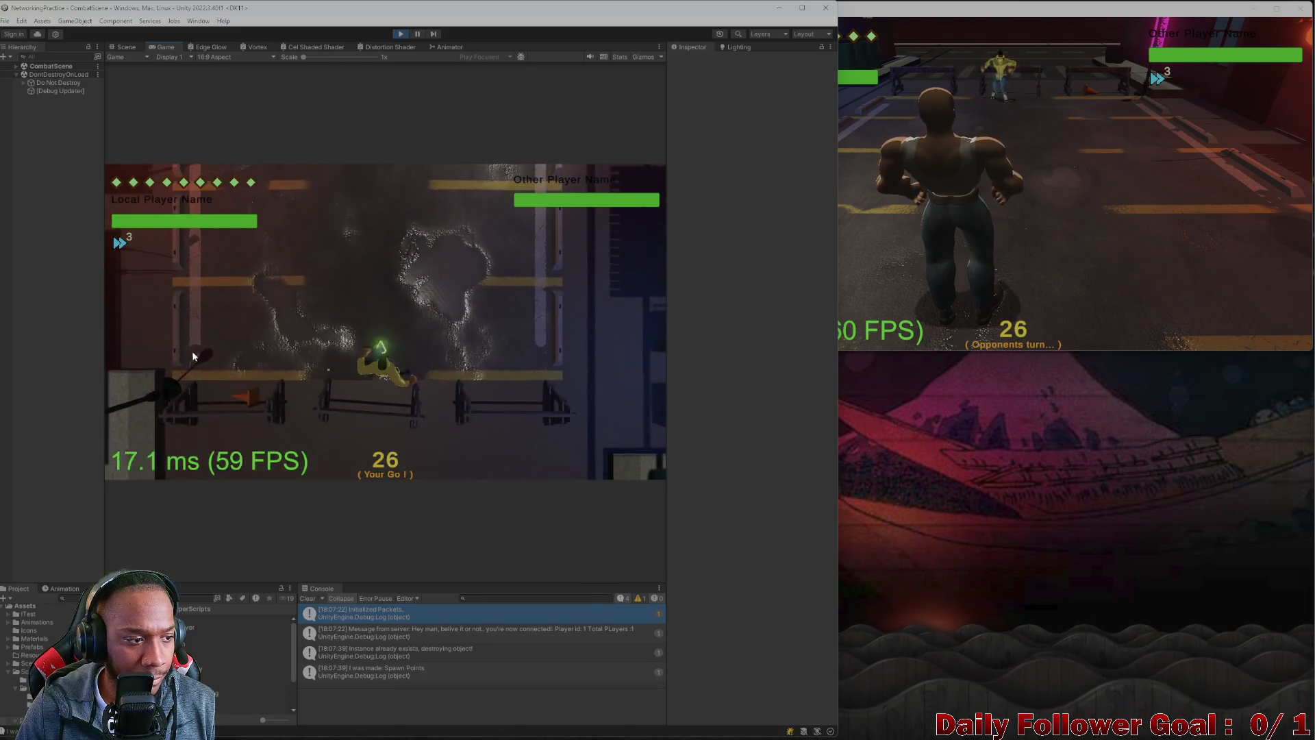
click(201, 388)
click(182, 327)
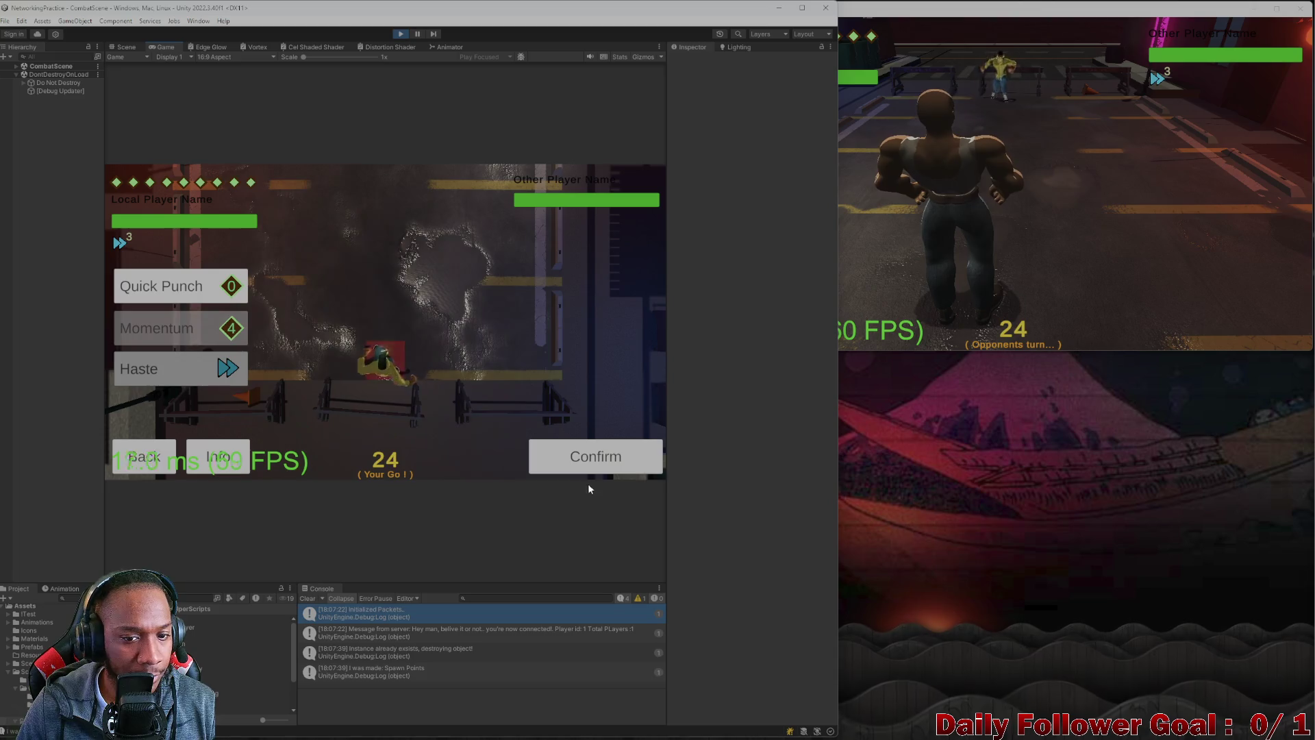
click(567, 454)
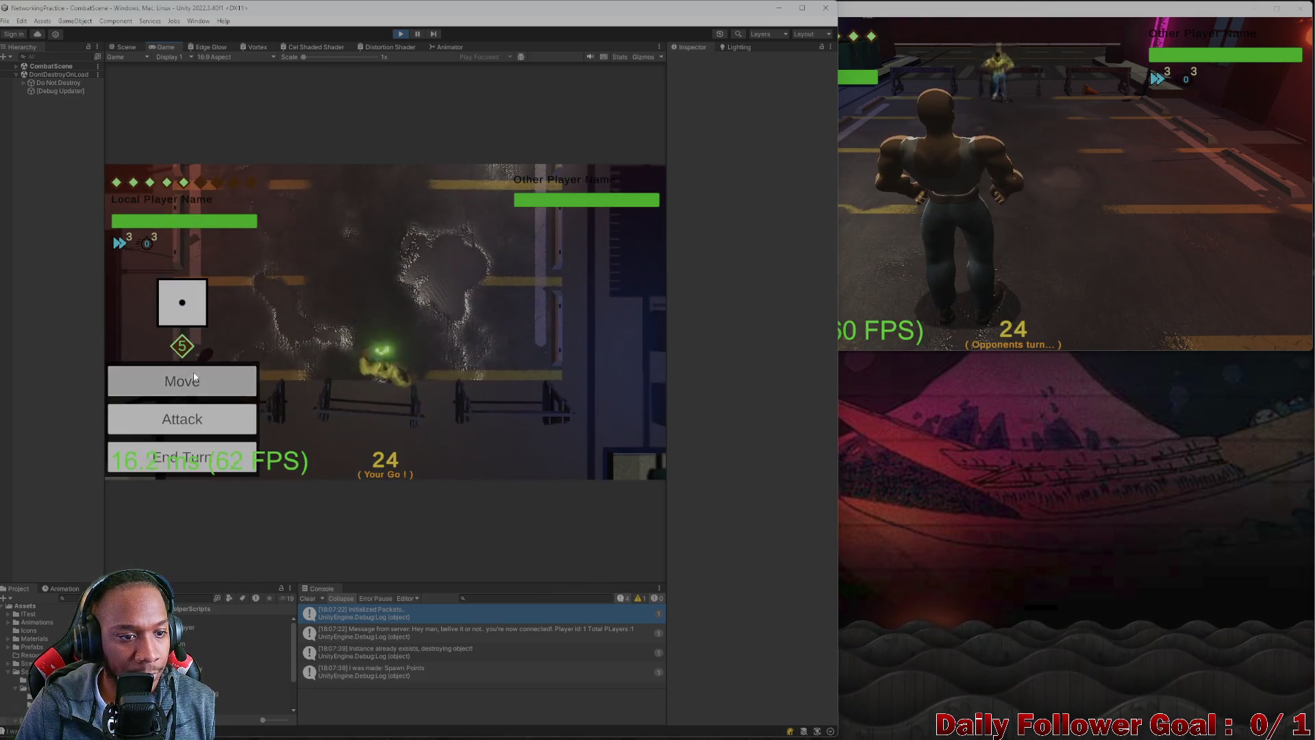
click(193, 373)
click(408, 389)
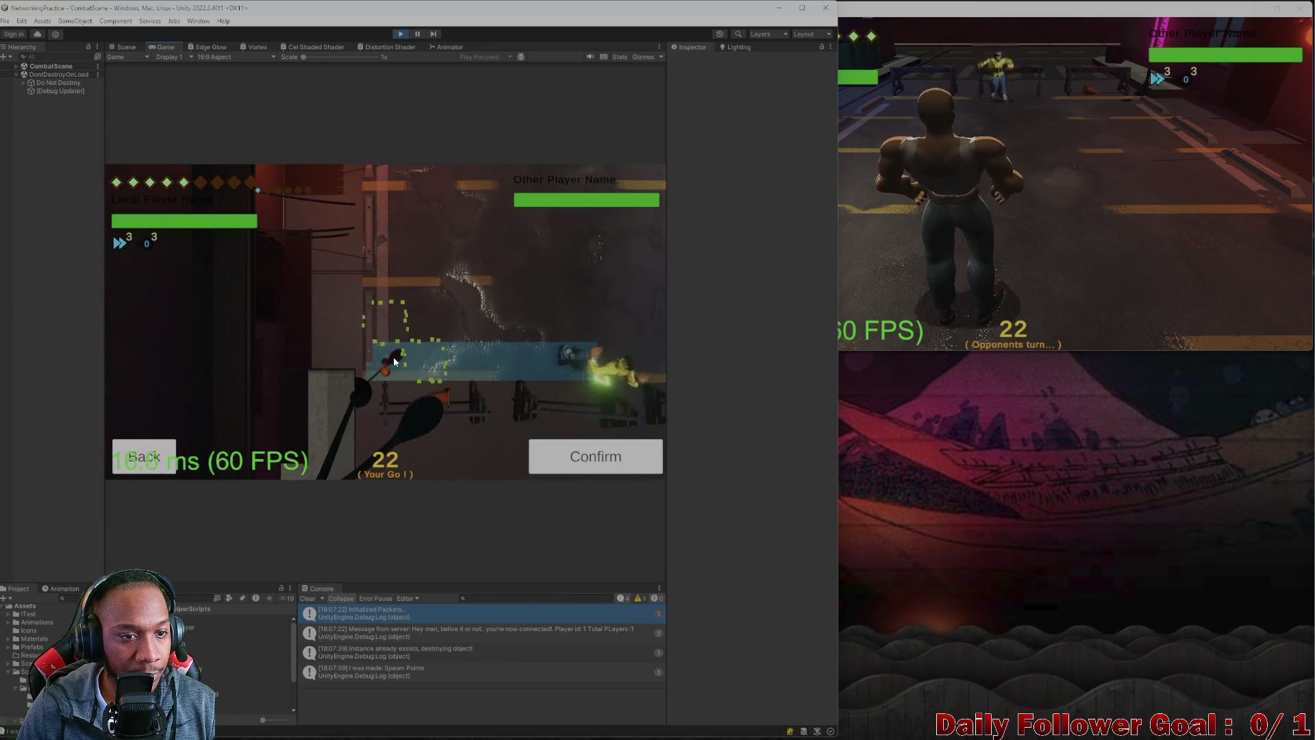
click(558, 456)
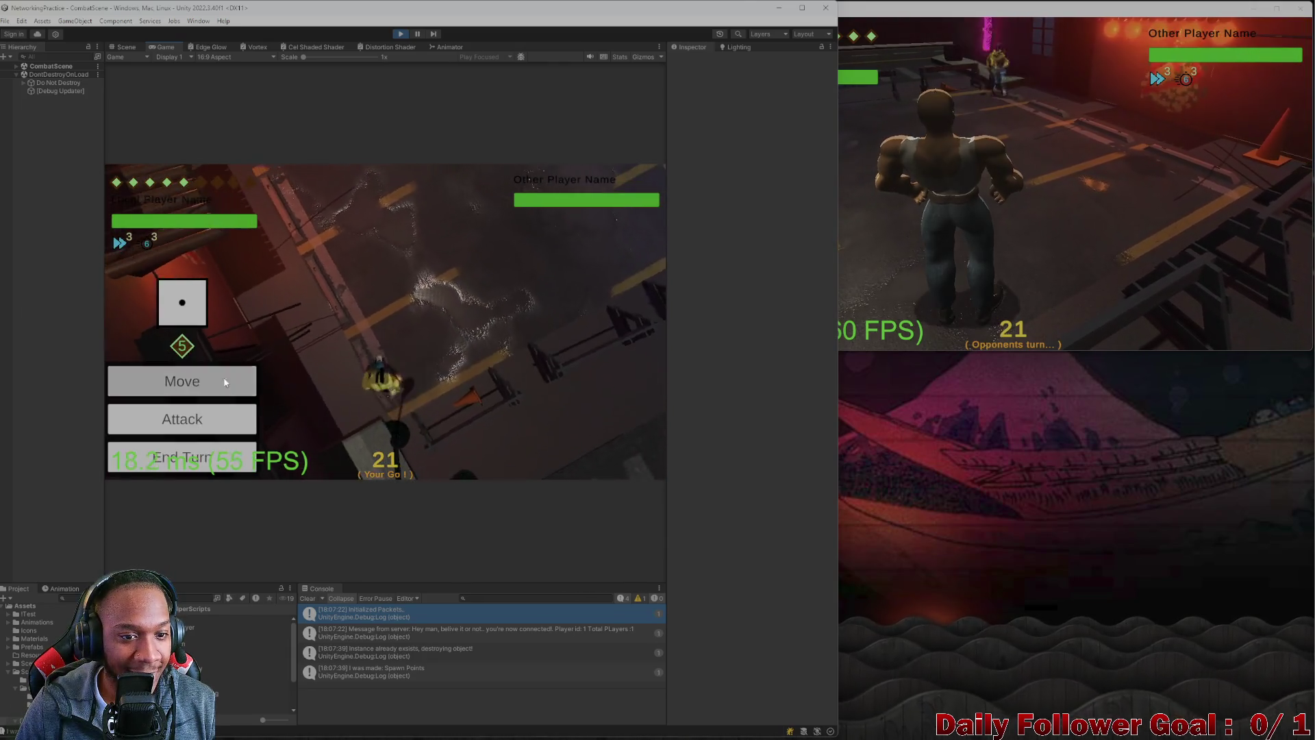
- Aim an attack at the opponent, then end the turn in both game windows
click(182, 417)
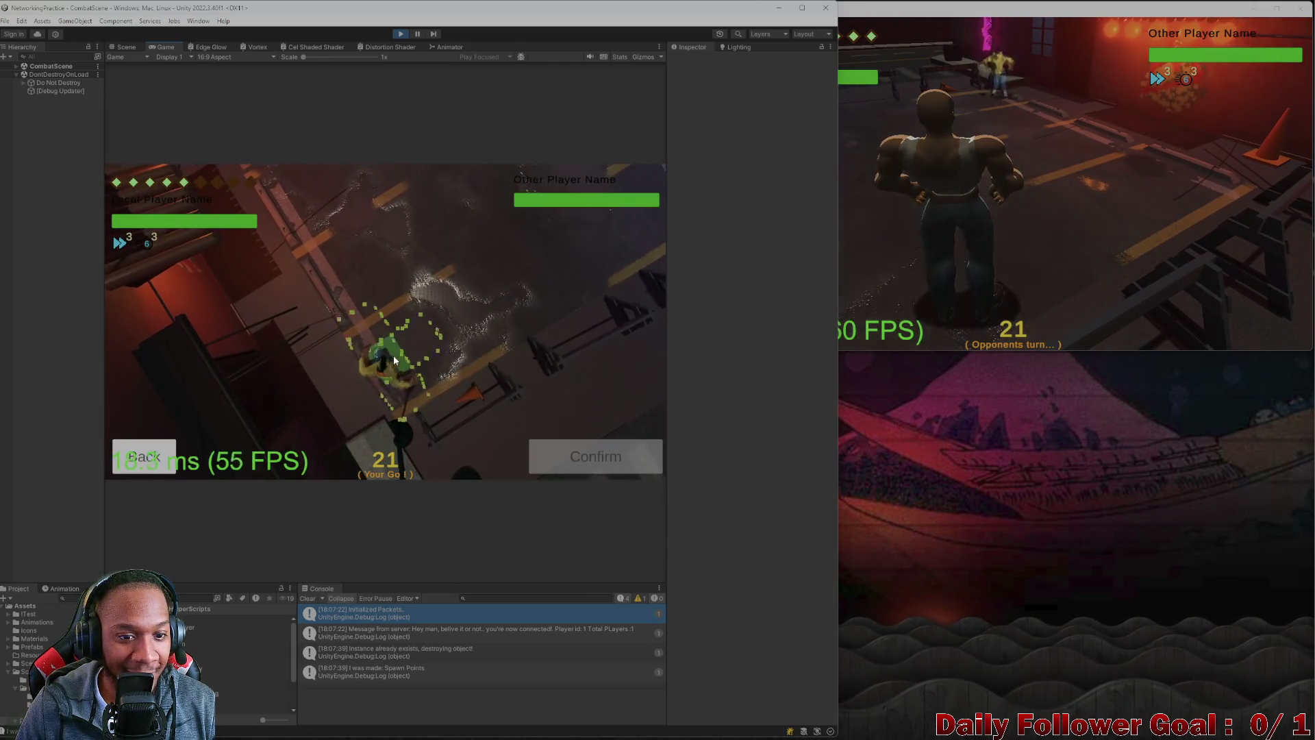
click(506, 275)
click(551, 467)
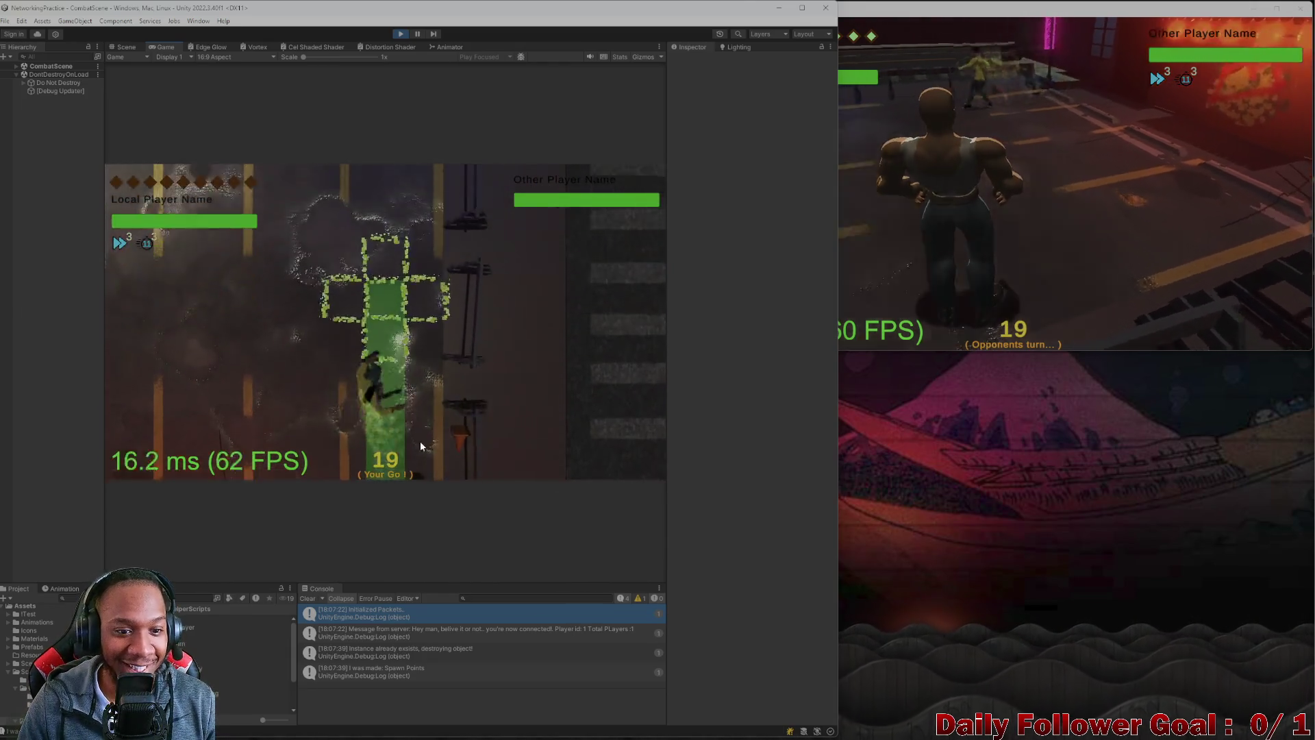
click(232, 454)
click(949, 243)
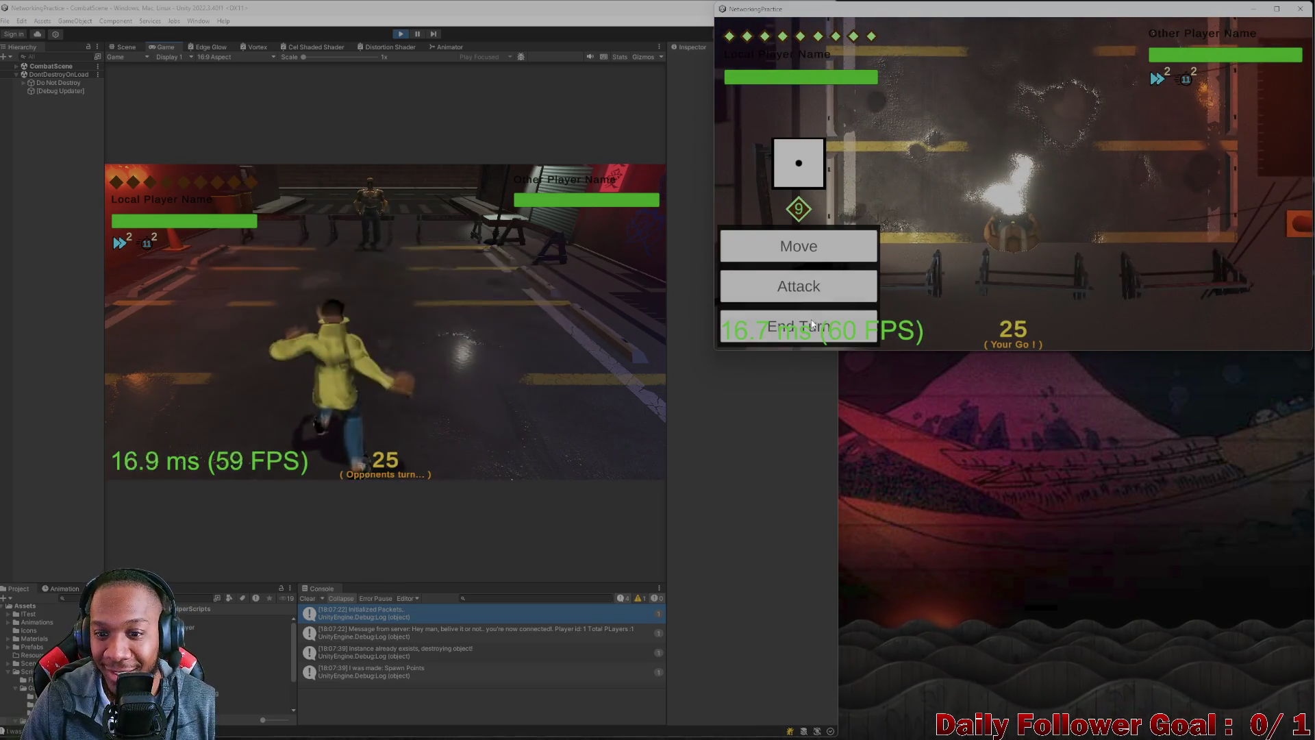
click(725, 334)
- Roll and make two confirmed moves with the yellow fighter along the green path, then end the turn
click(217, 343)
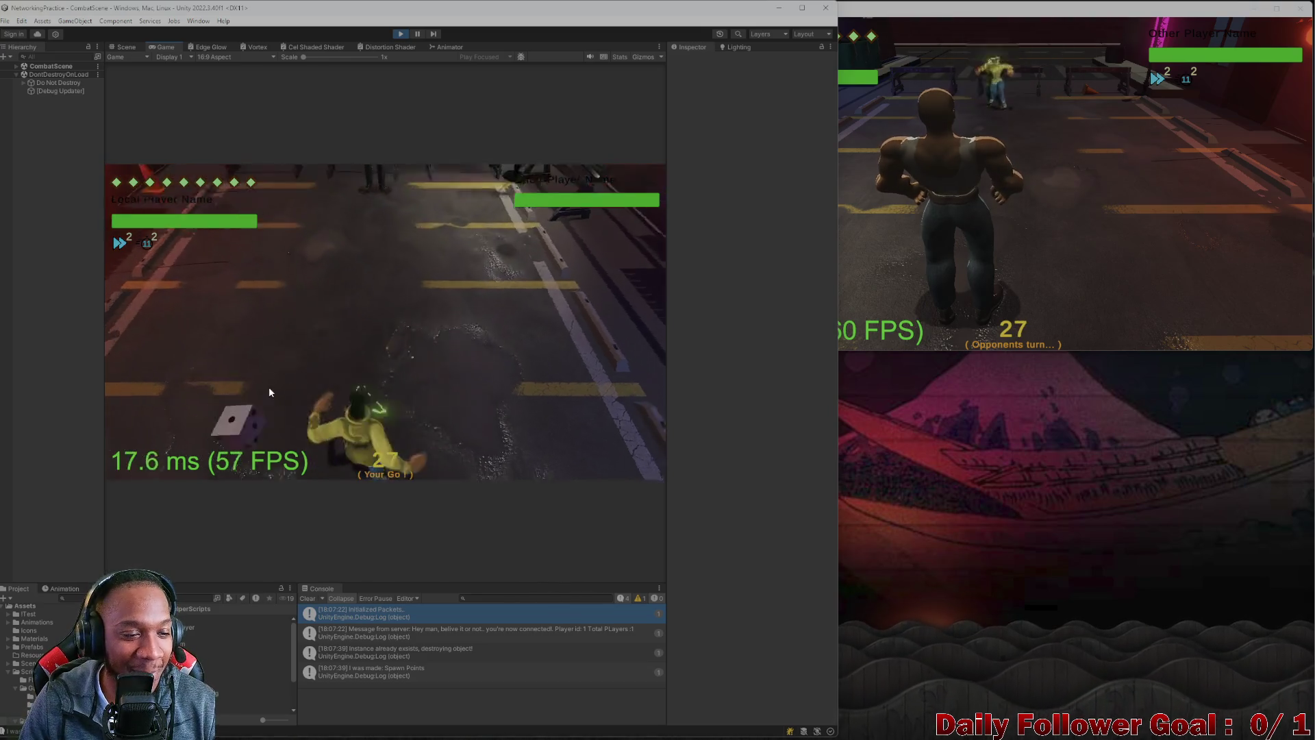
click(371, 367)
click(227, 380)
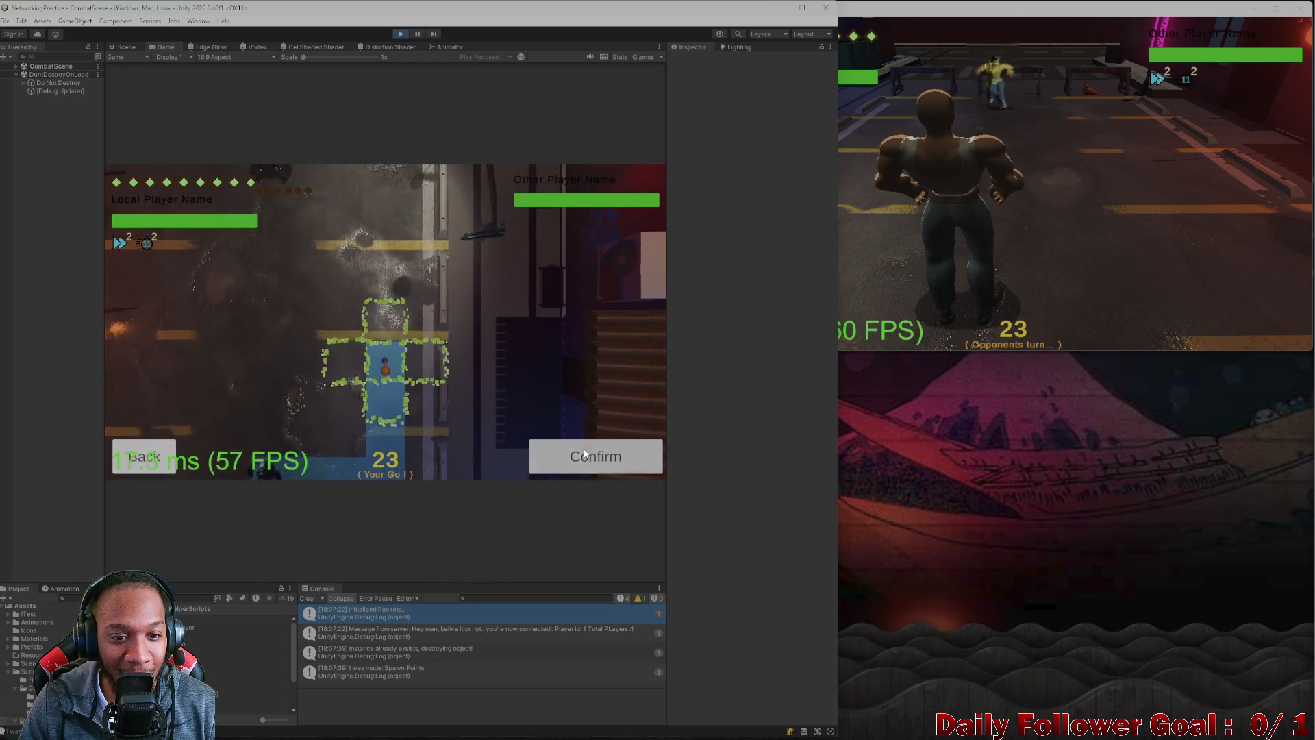
click(583, 452)
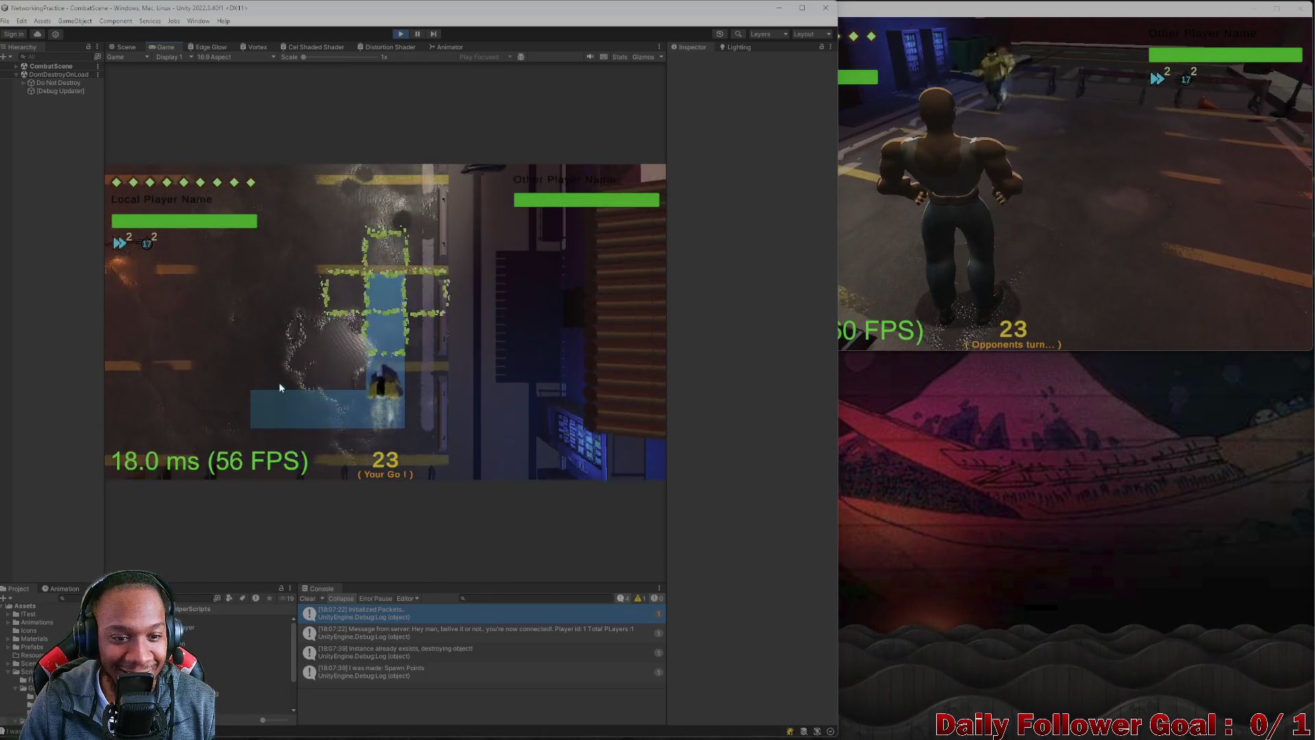
click(254, 381)
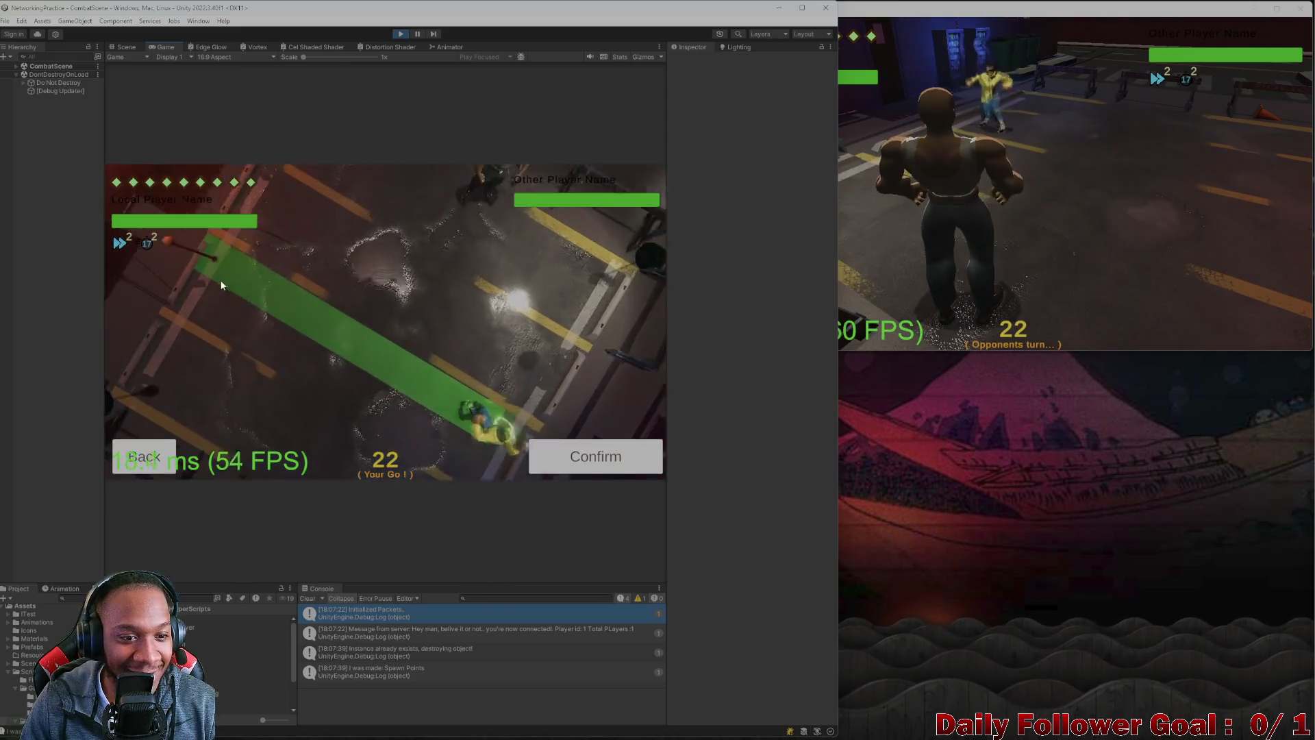
click(418, 336)
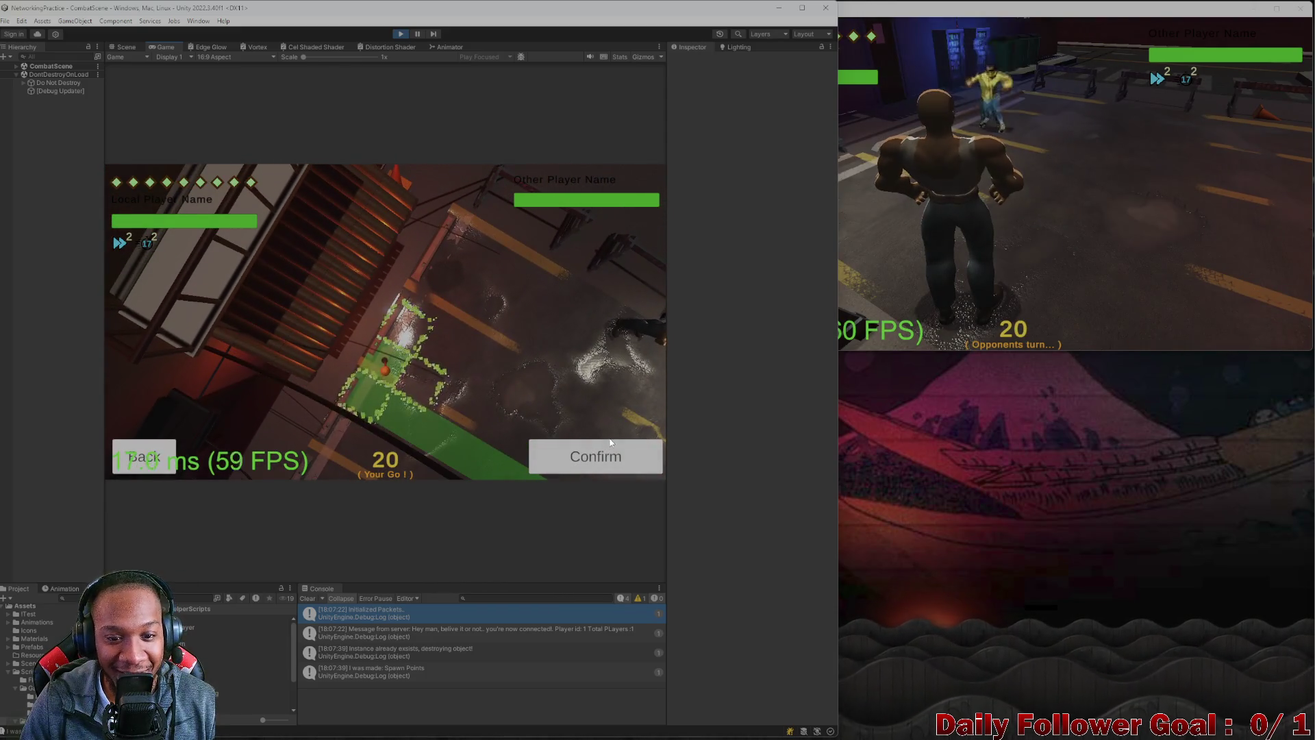
click(600, 454)
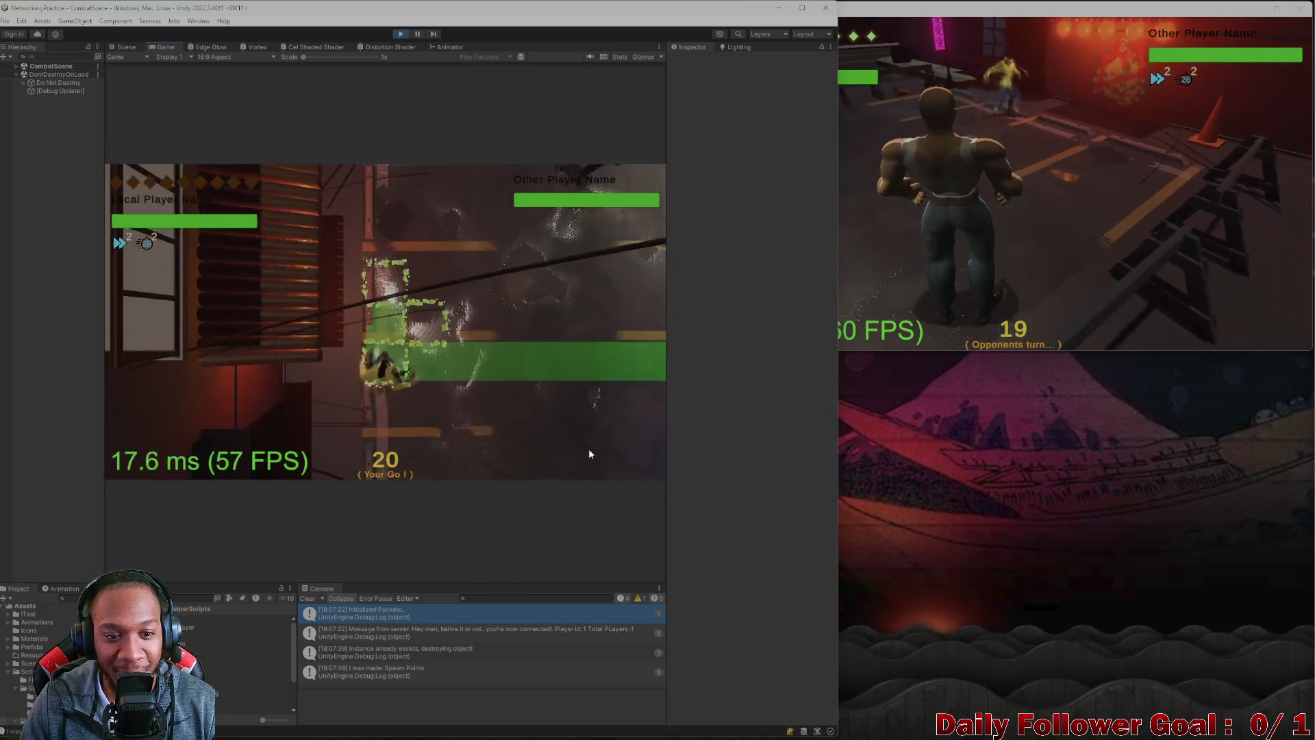
click(214, 465)
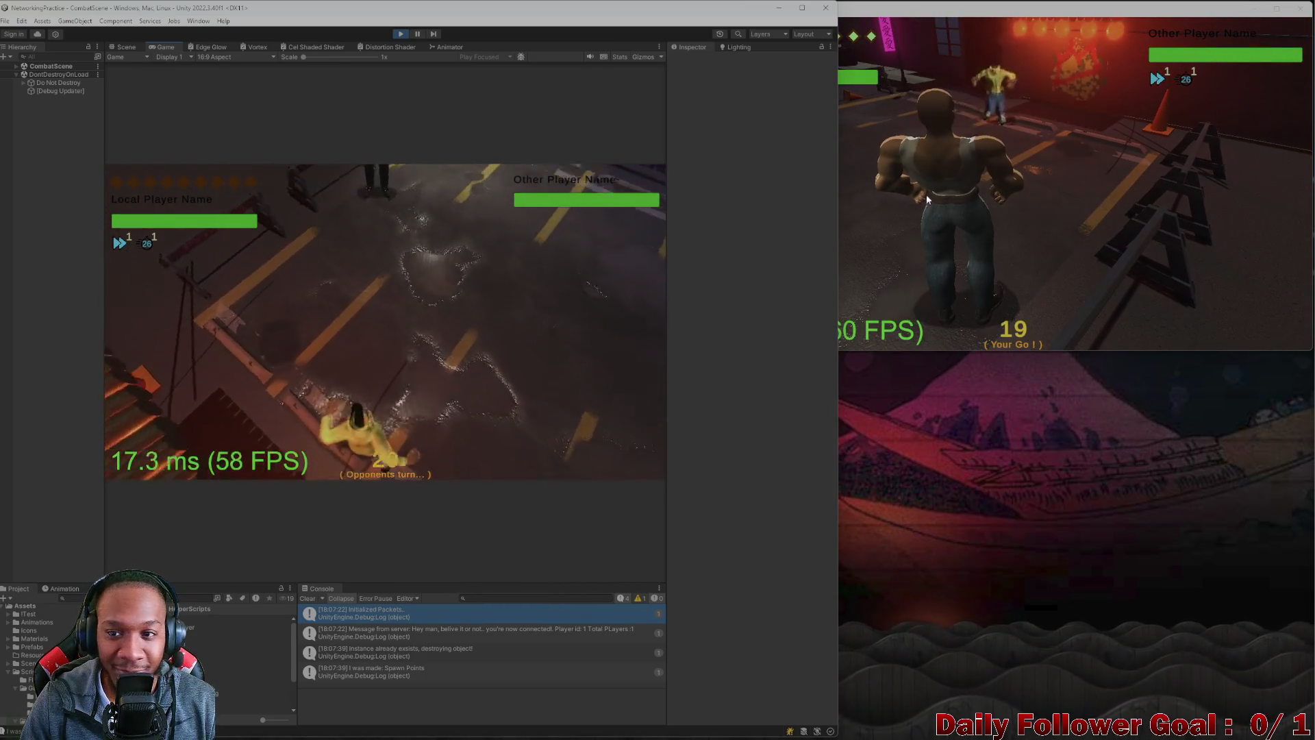
- Roll and end the opponent's turn, then roll and move the yellow fighter beside the opponent
click(930, 199)
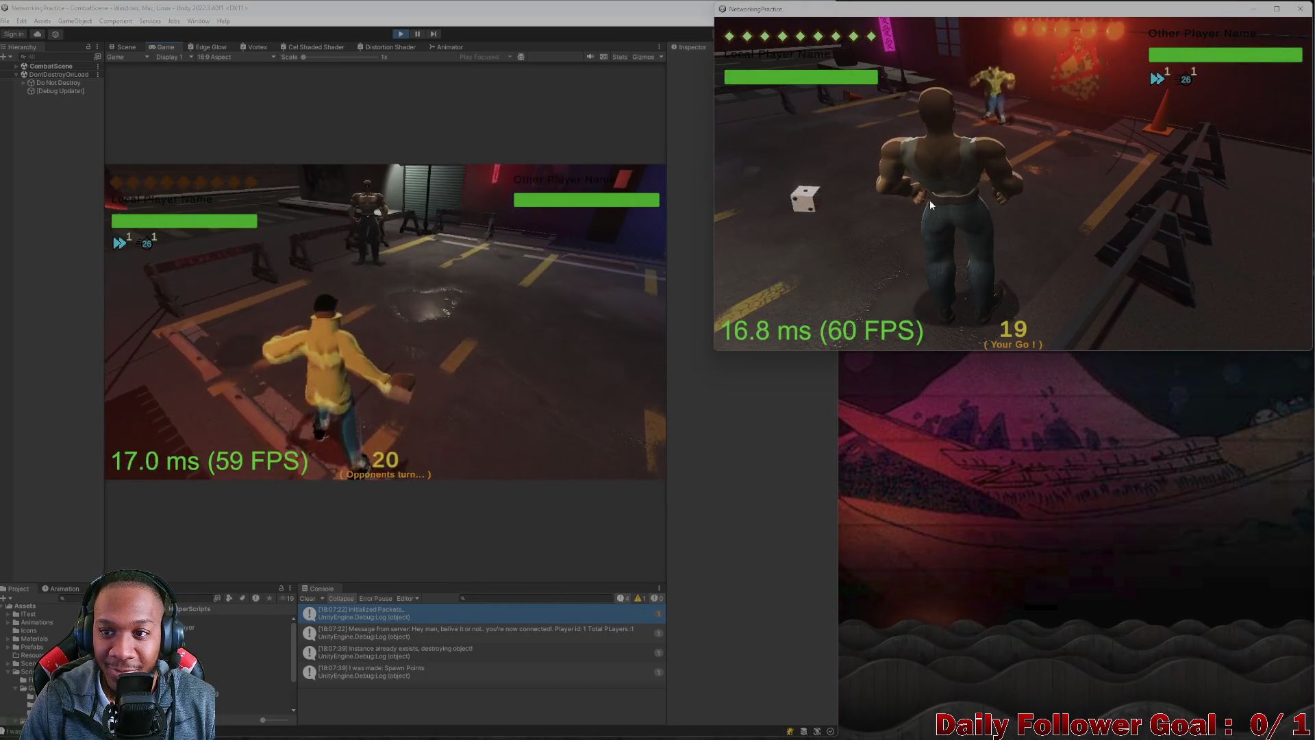
click(804, 205)
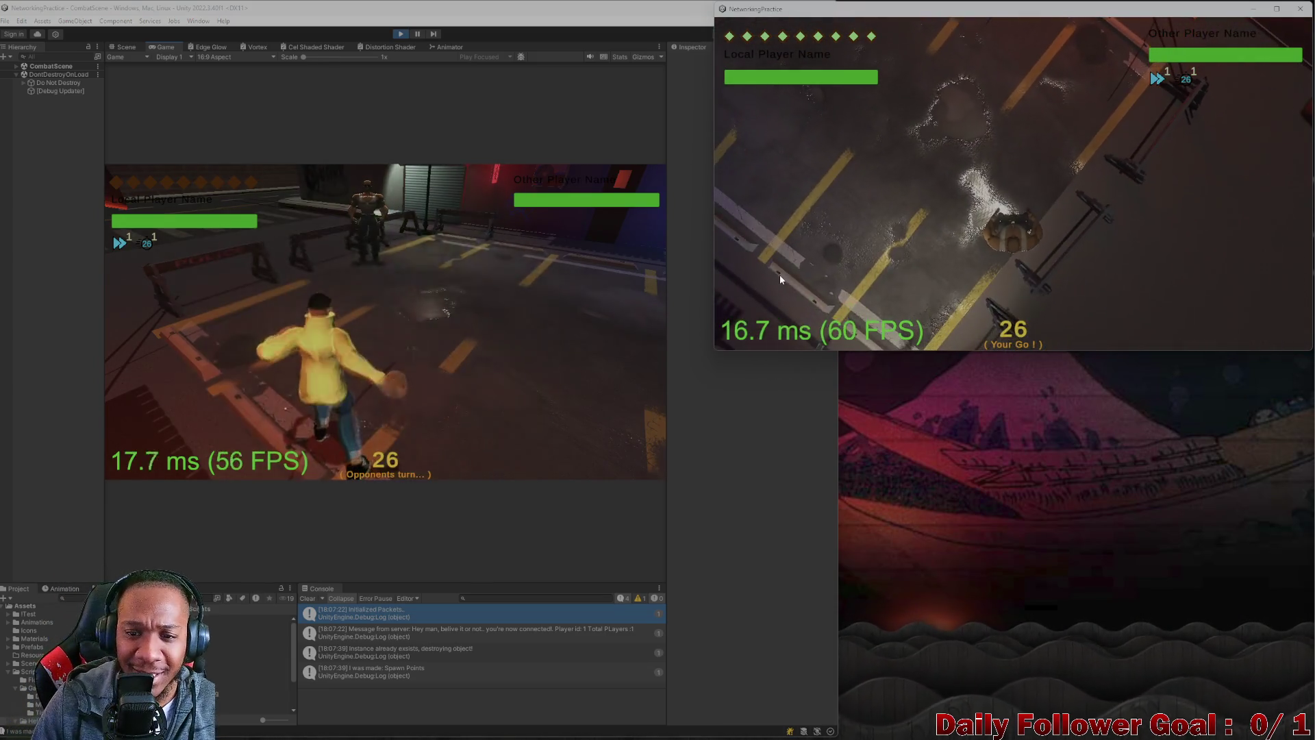
click(798, 323)
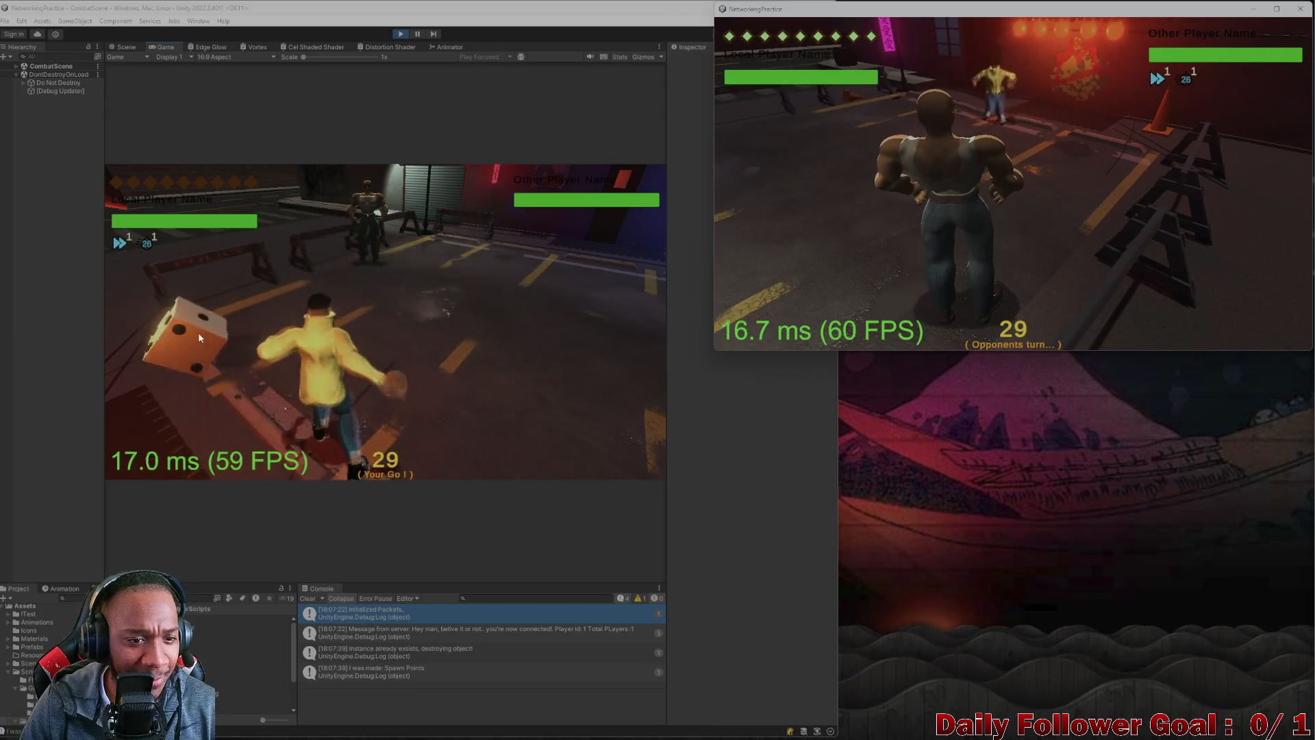
click(200, 335)
click(208, 332)
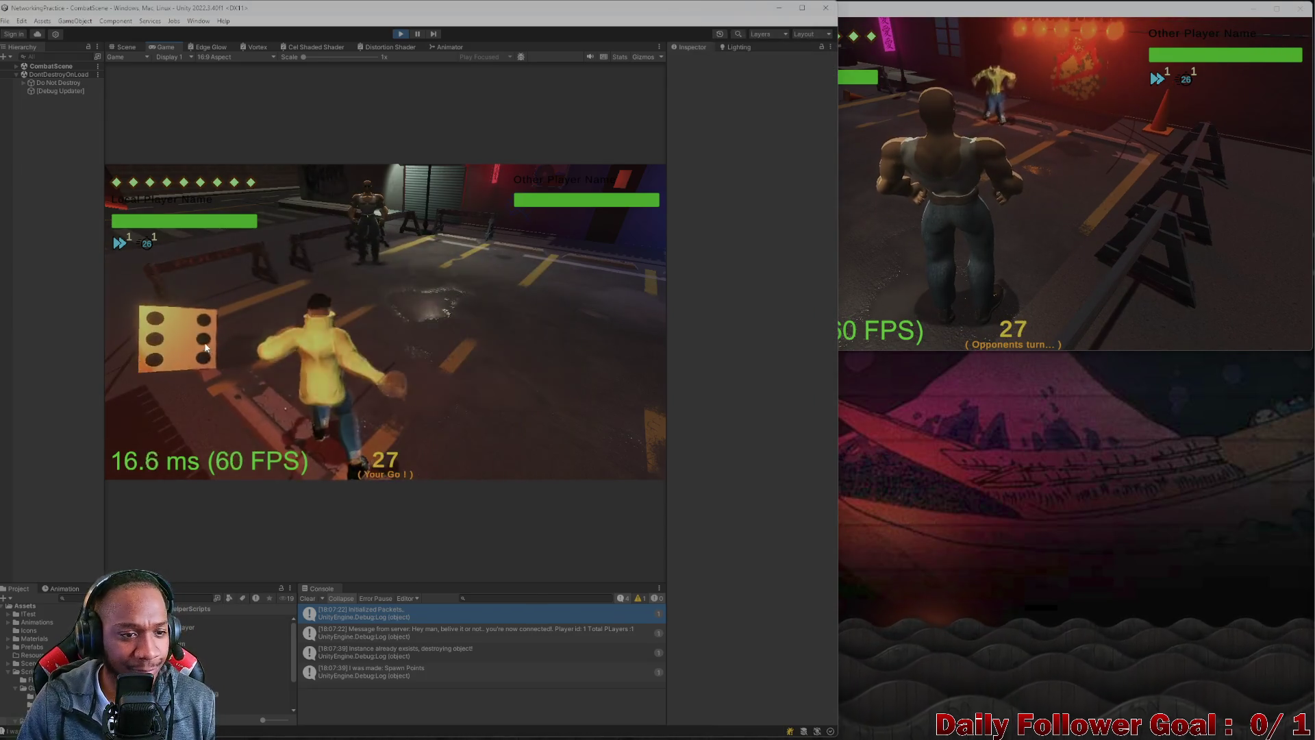
click(155, 383)
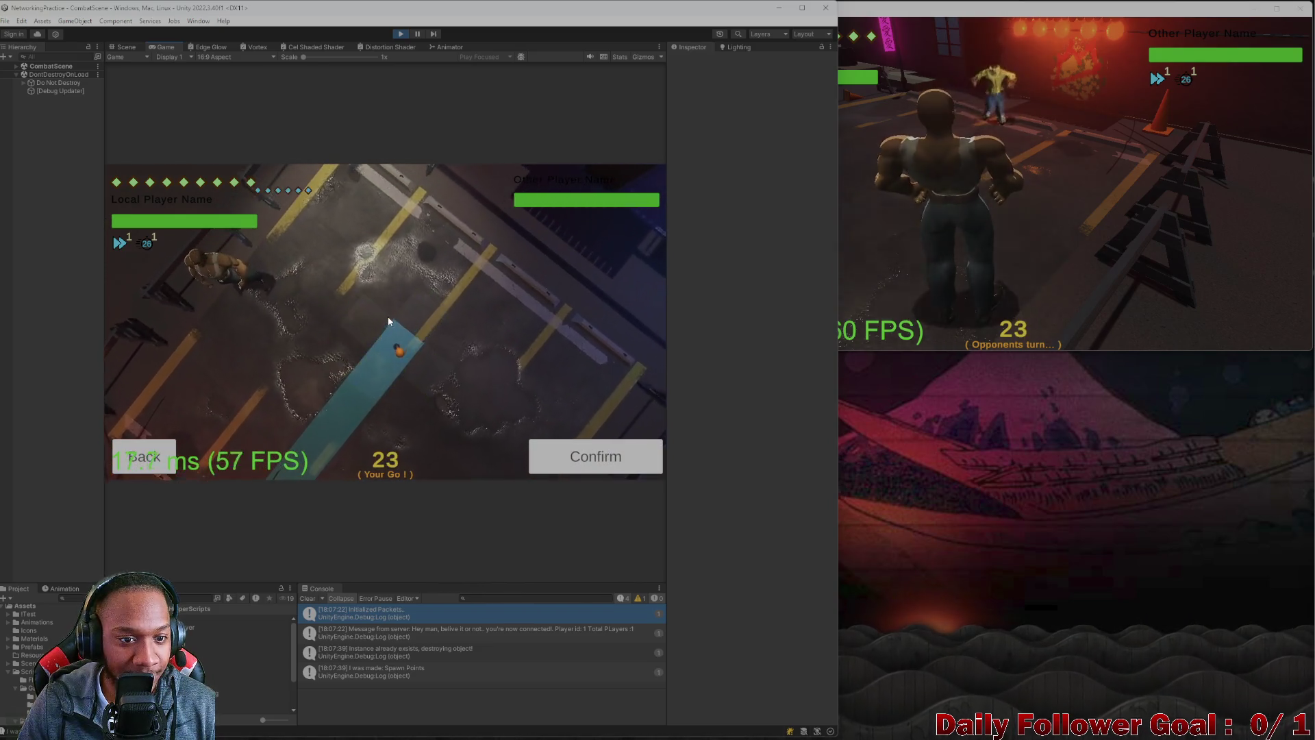
click(596, 459)
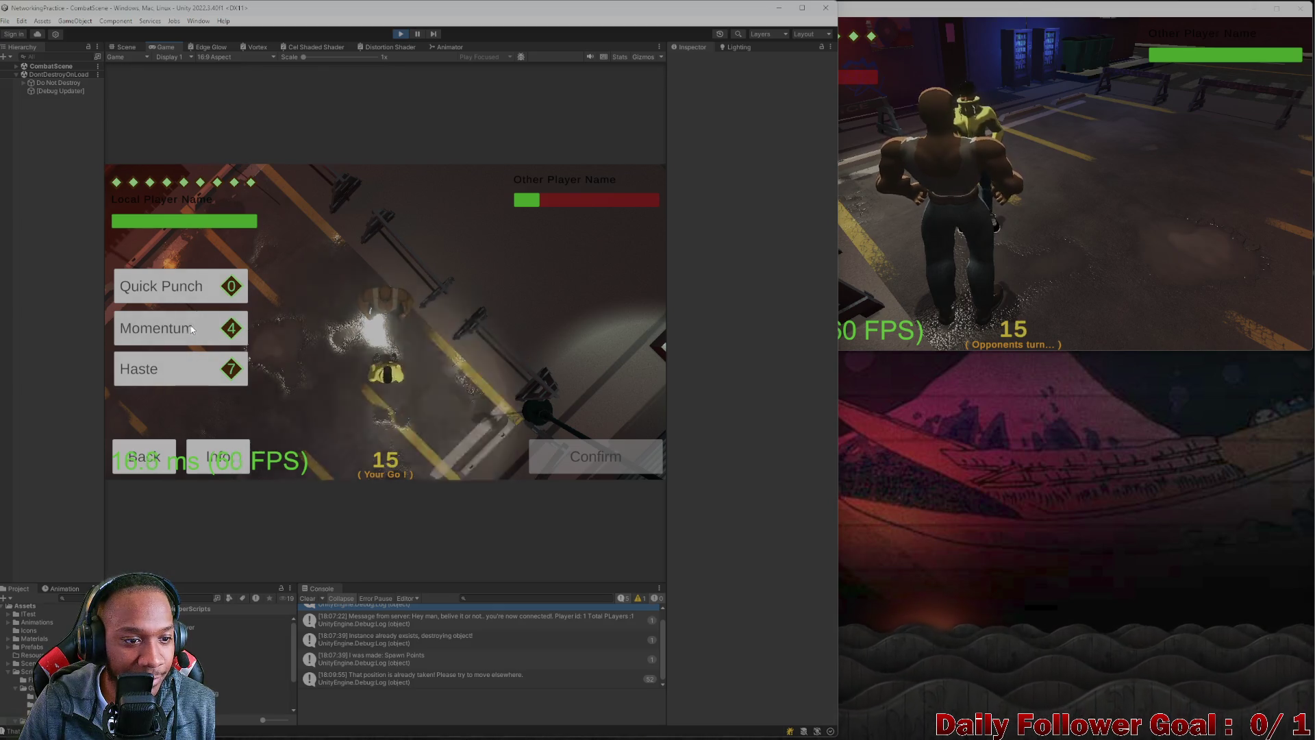
- Land repeated Quick Punches on the opponent until the 'You Win' screen appears
click(201, 299)
click(596, 456)
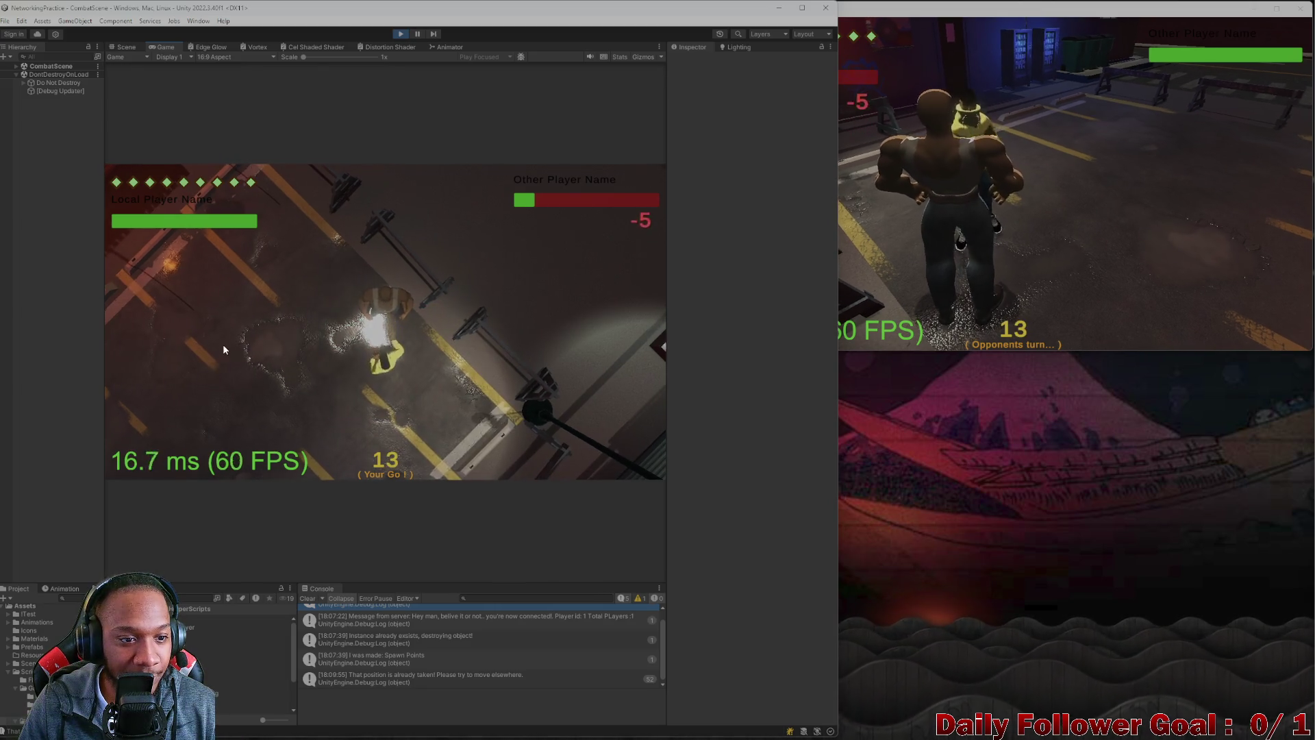
click(182, 418)
click(178, 285)
click(594, 455)
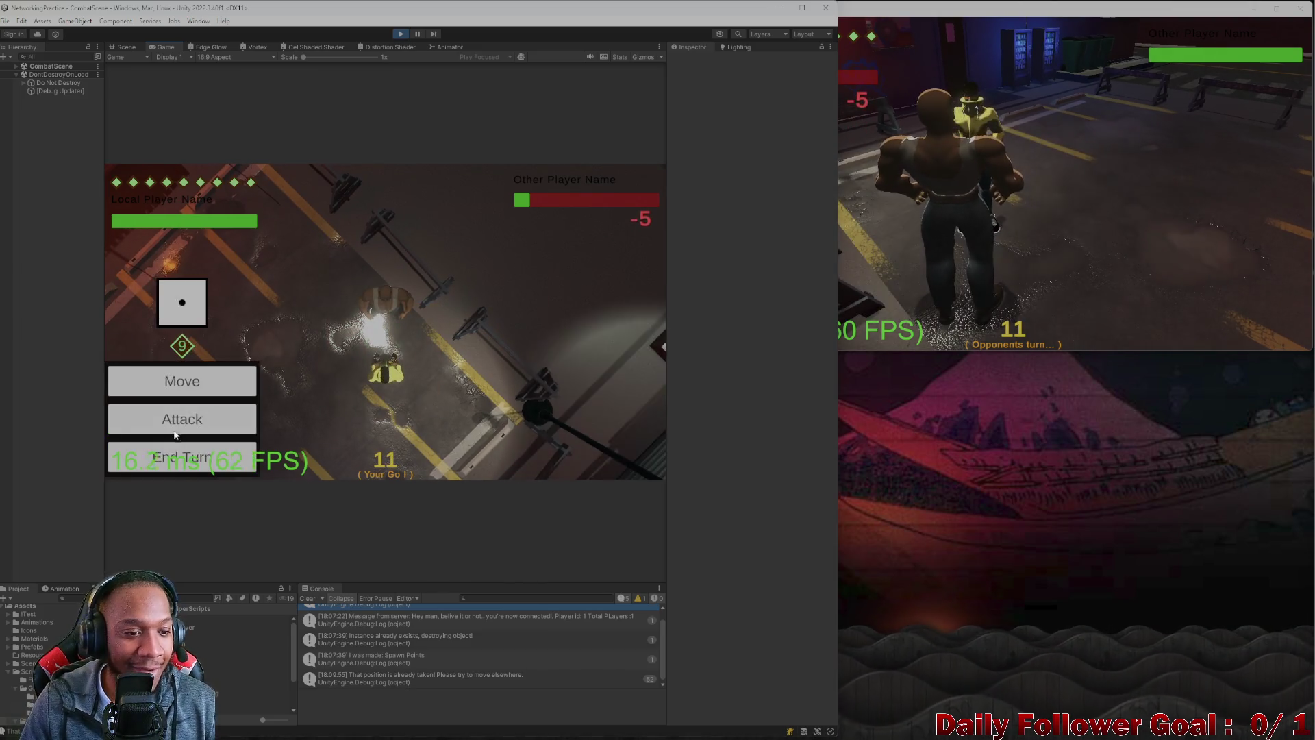
click(155, 413)
click(178, 285)
click(594, 455)
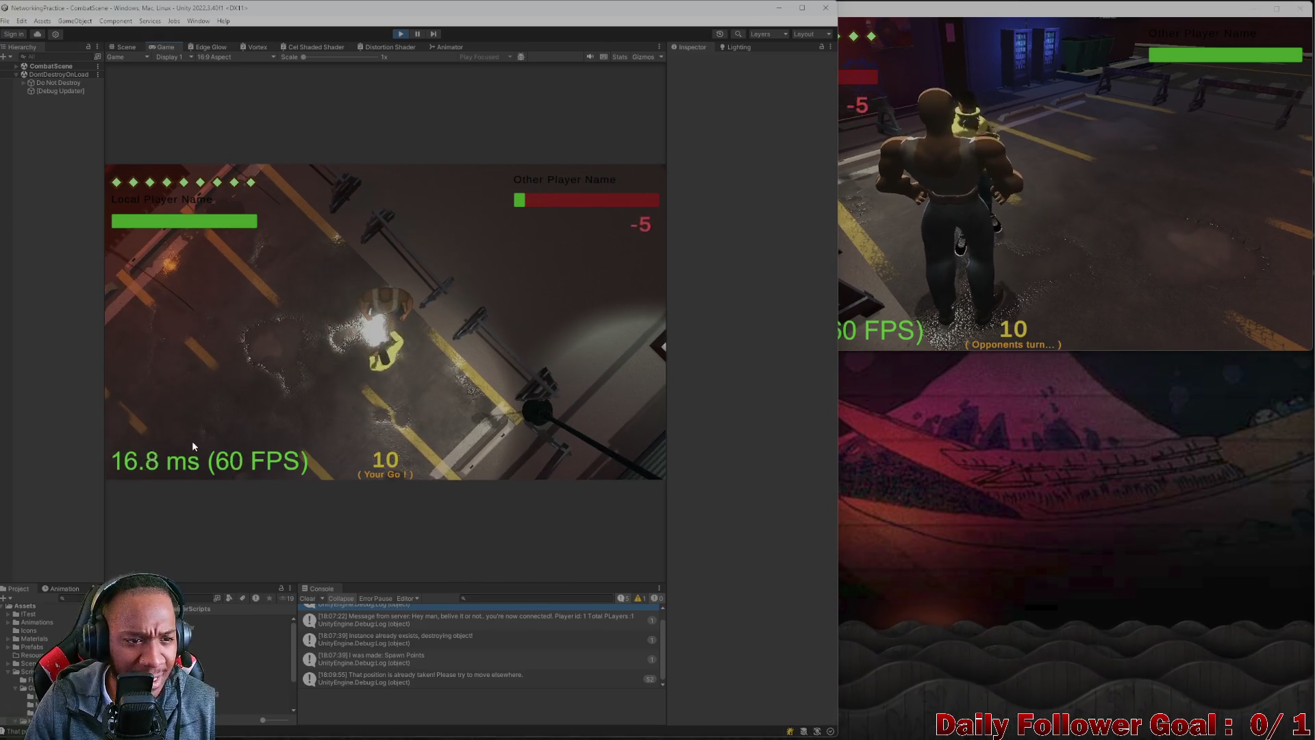
click(183, 413)
click(178, 285)
click(594, 455)
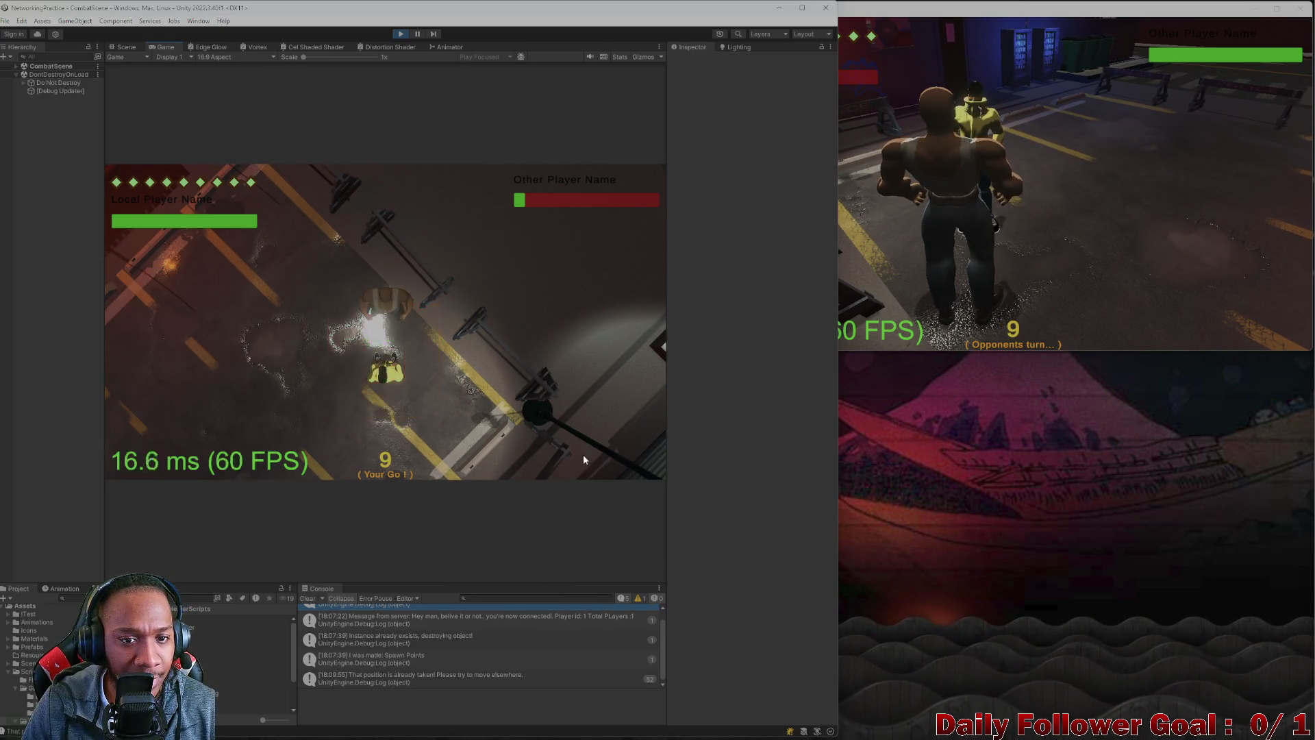
click(182, 413)
click(216, 299)
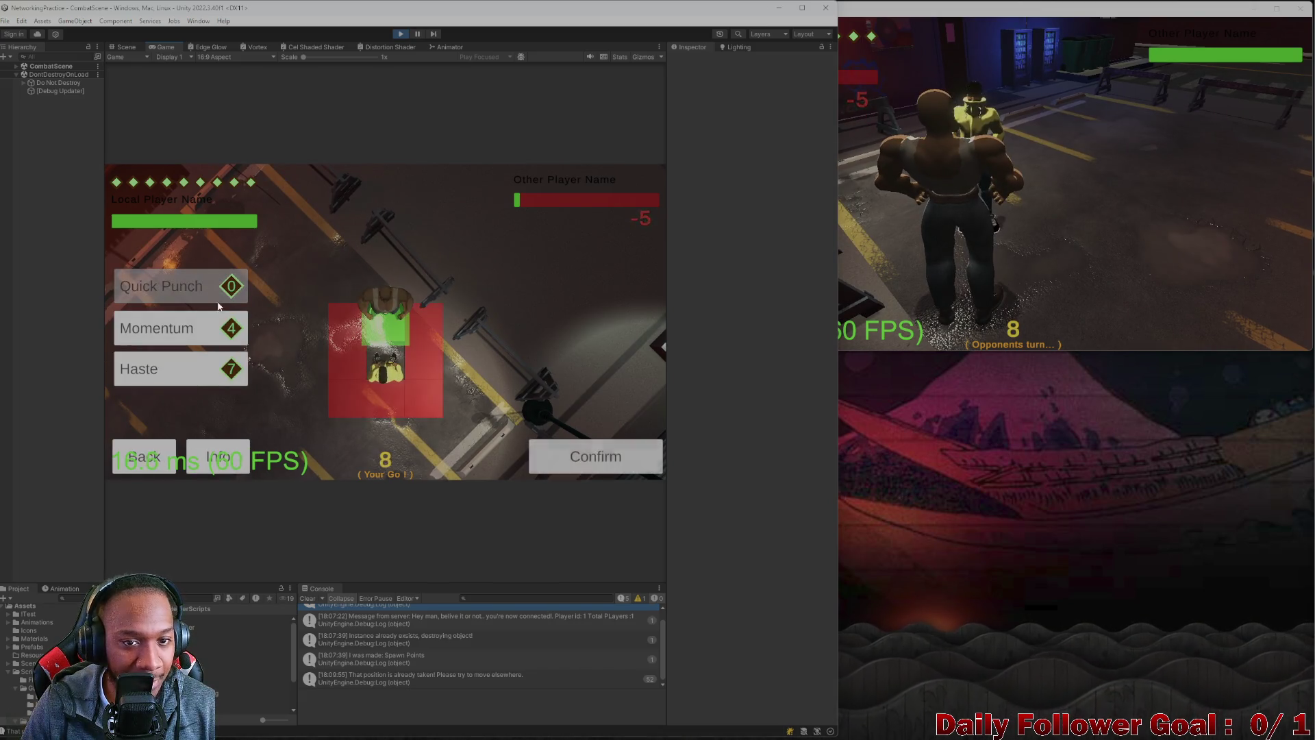
click(596, 470)
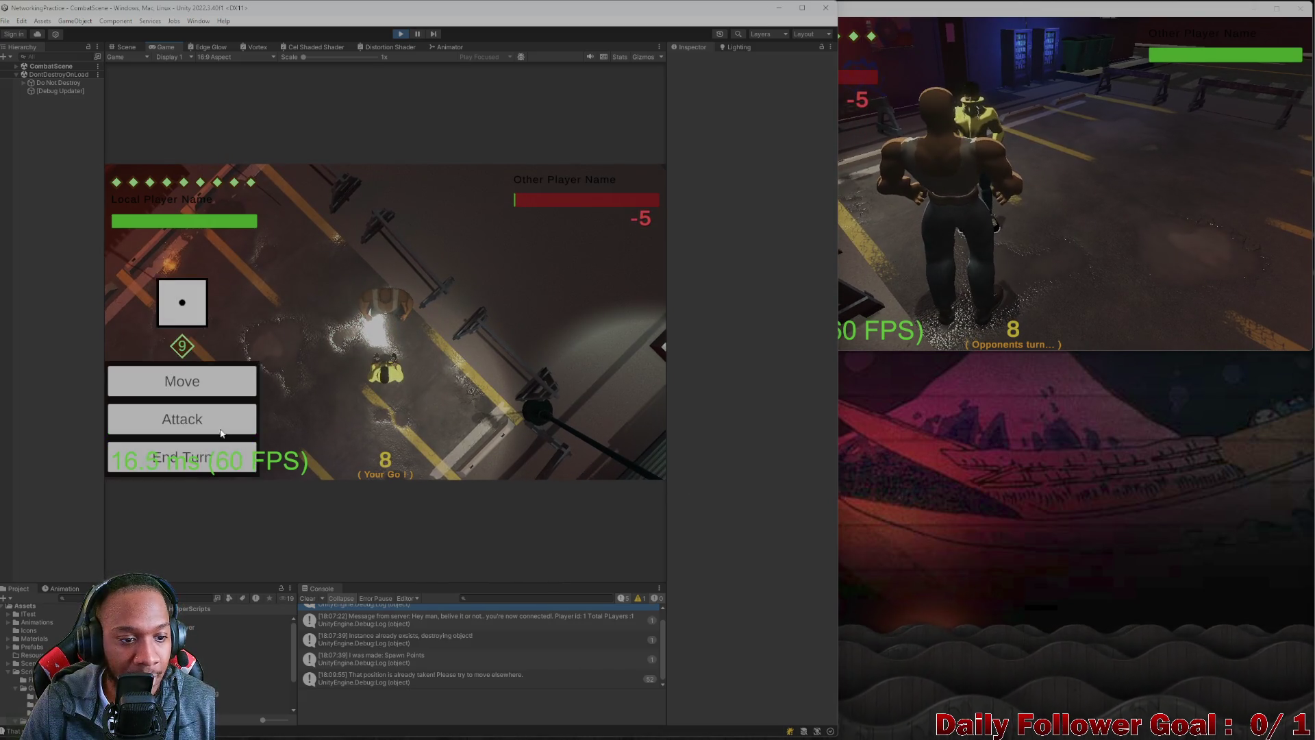
click(182, 413)
click(182, 281)
click(603, 457)
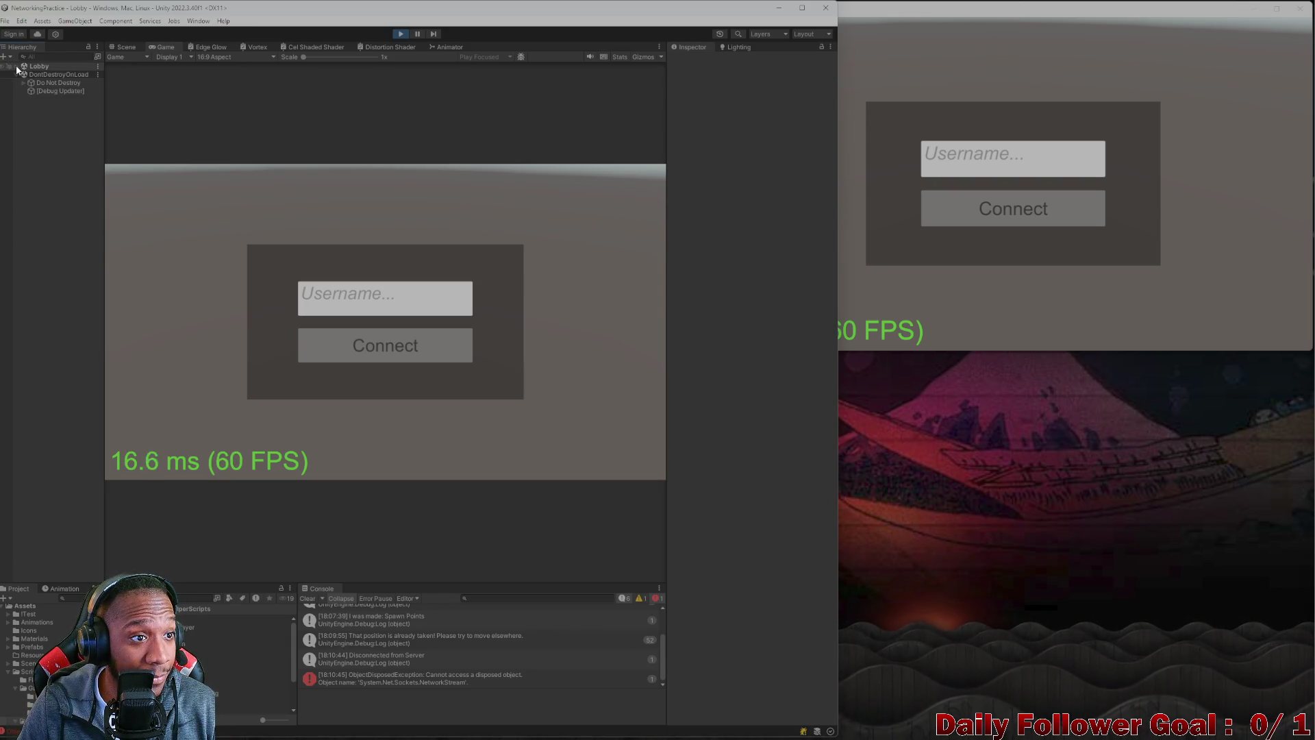
- Reconnect both clients to the lobby with usernames 'asdf' and 'qwer'
text(asdf)
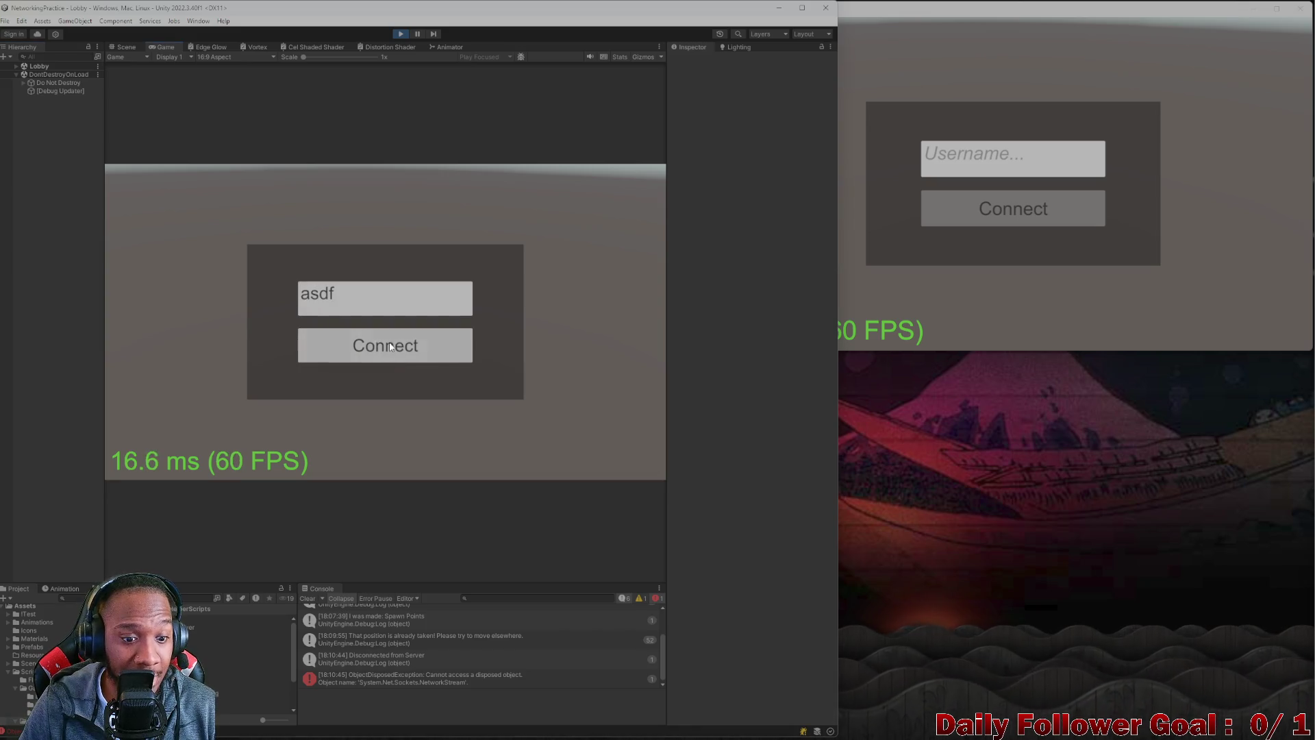
click(391, 347)
click(1005, 168)
text(qwer)
click(972, 218)
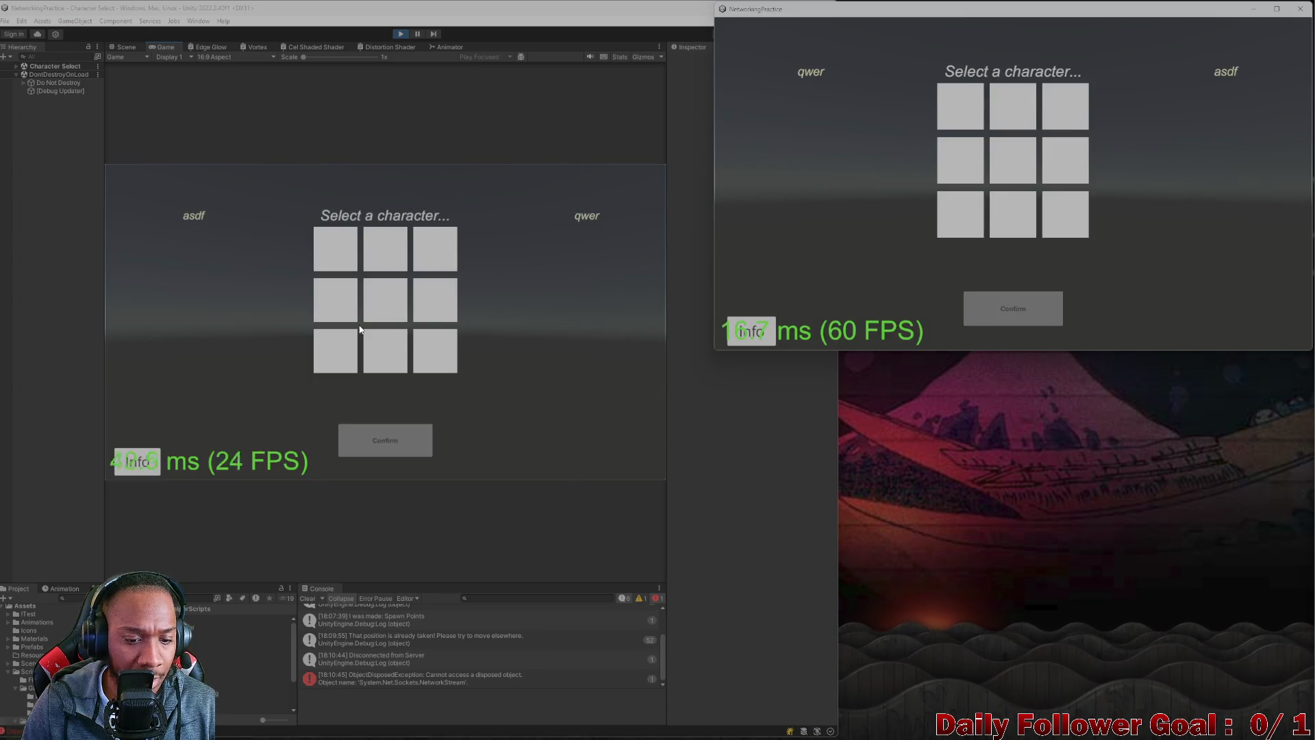
- Lock in The Speedster for the first player and The Brawn for the second
click(339, 259)
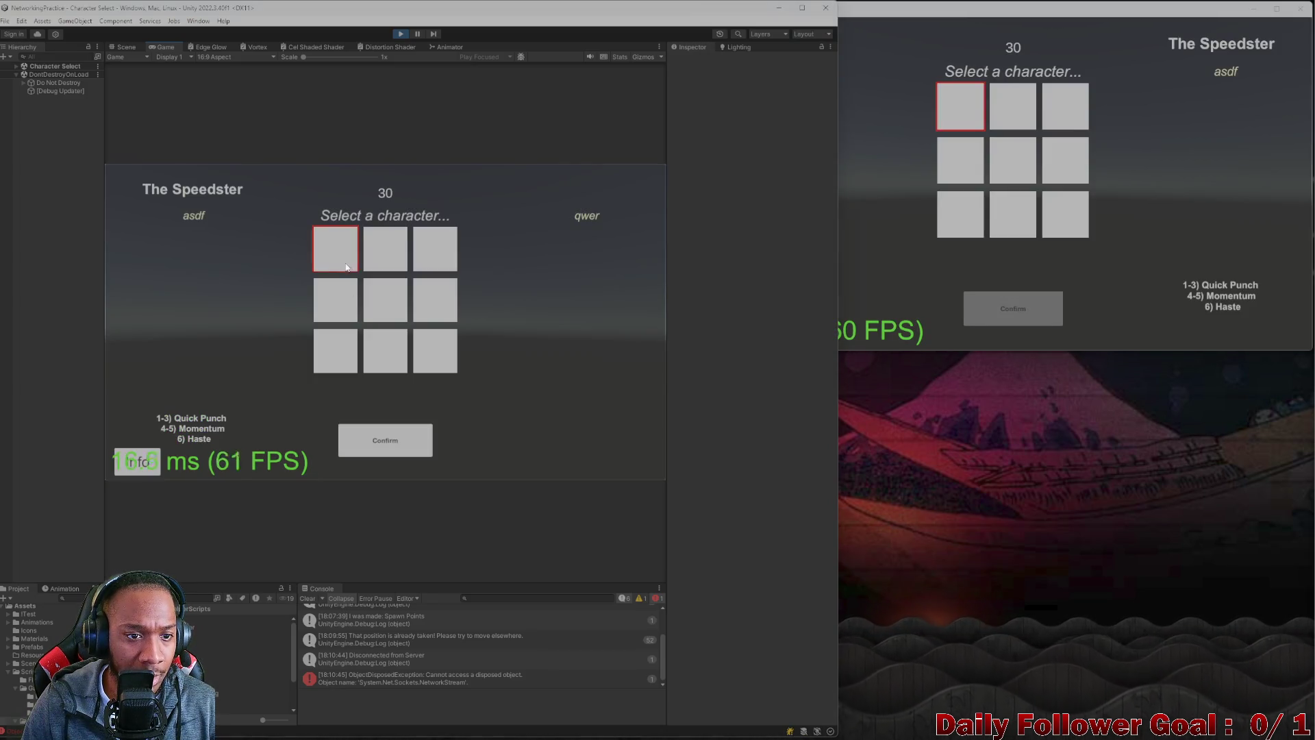
click(384, 442)
click(1007, 127)
click(1016, 309)
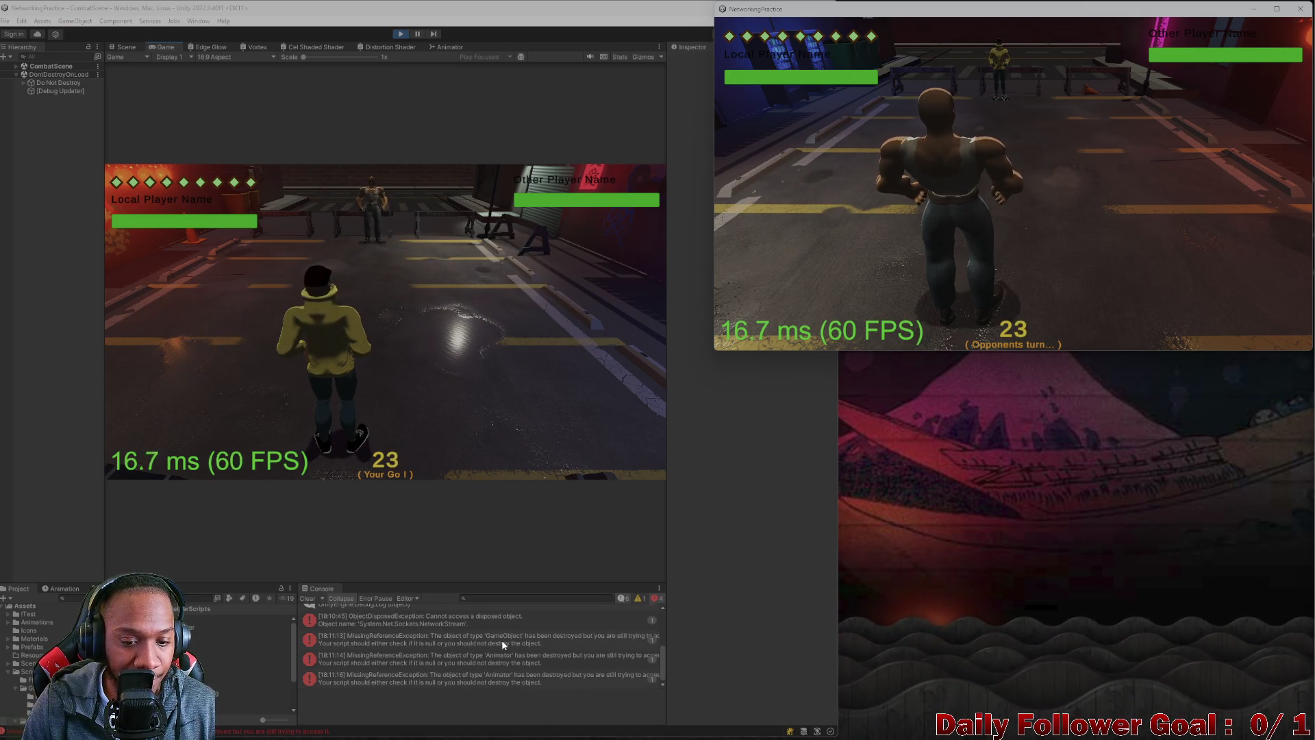
- Inspect the MissingReferenceException's source line in Visual Studio, then widen and close the standalone game window
double_click(501, 640)
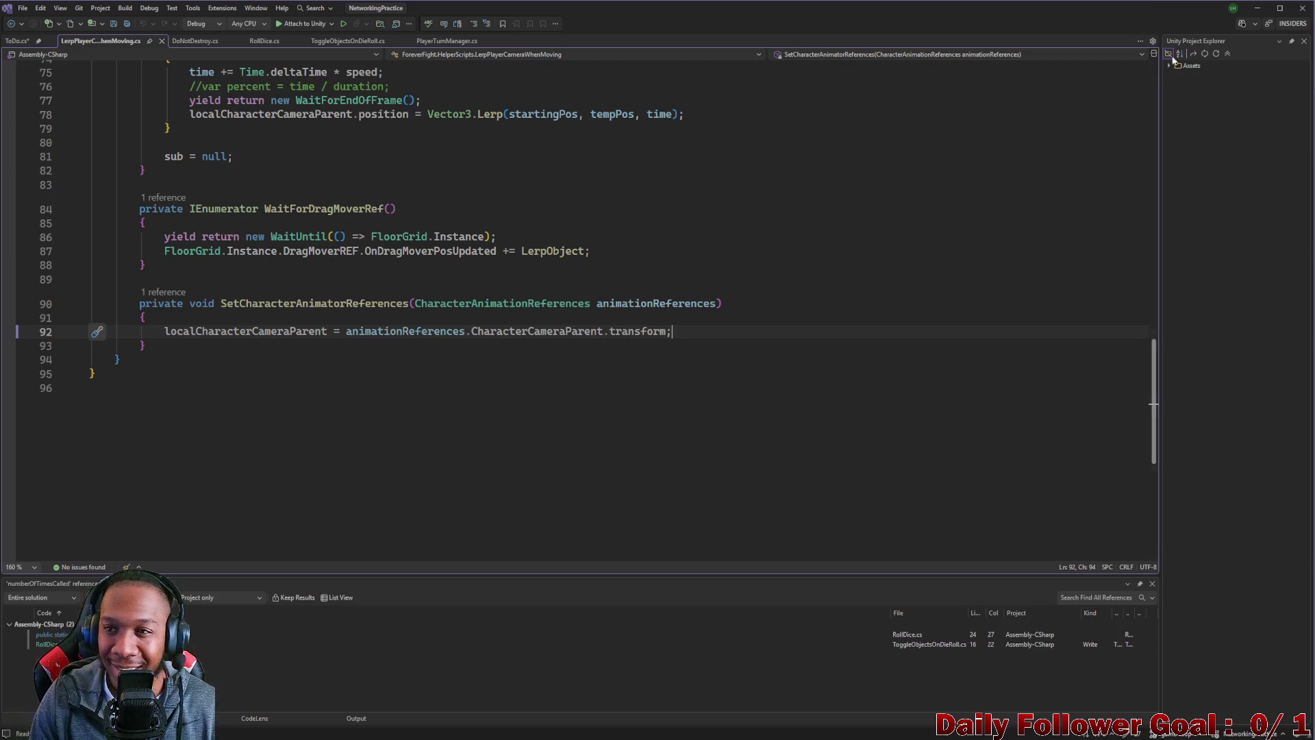
click(1255, 7)
drag(832, 92, 714, 92)
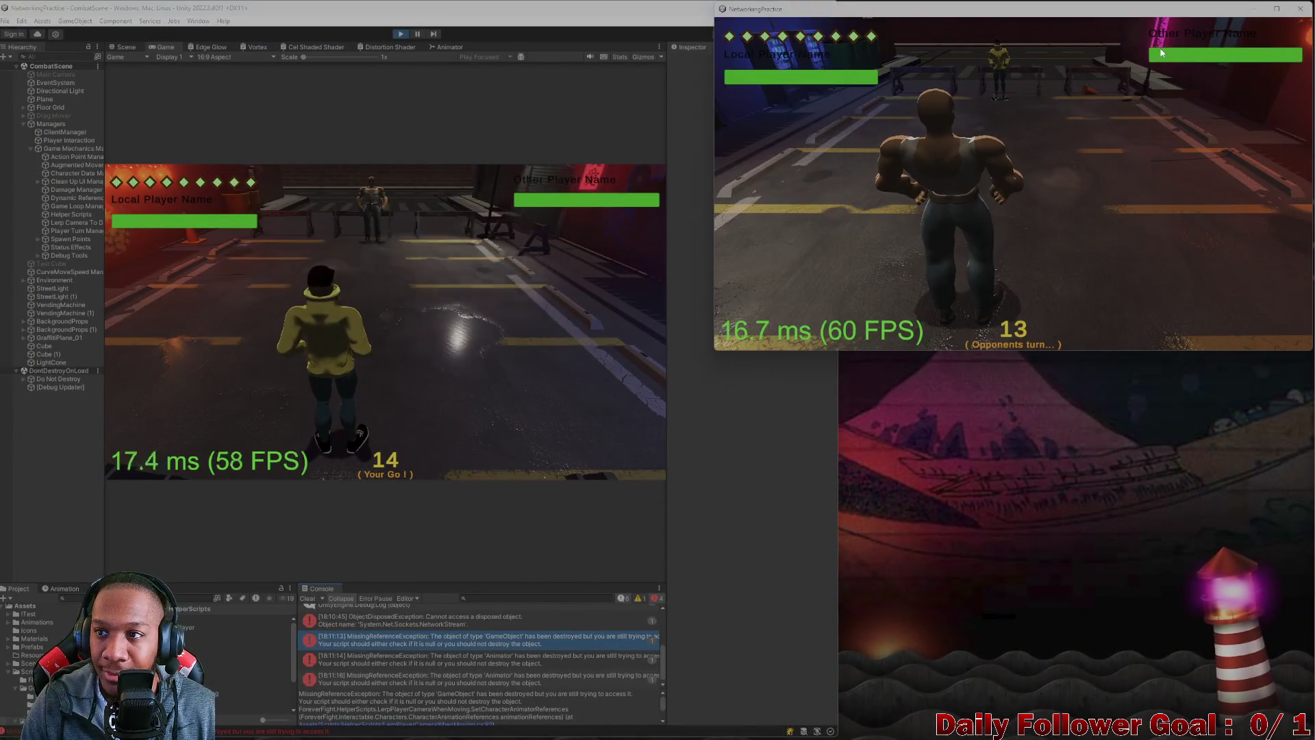
key(alt+F4)
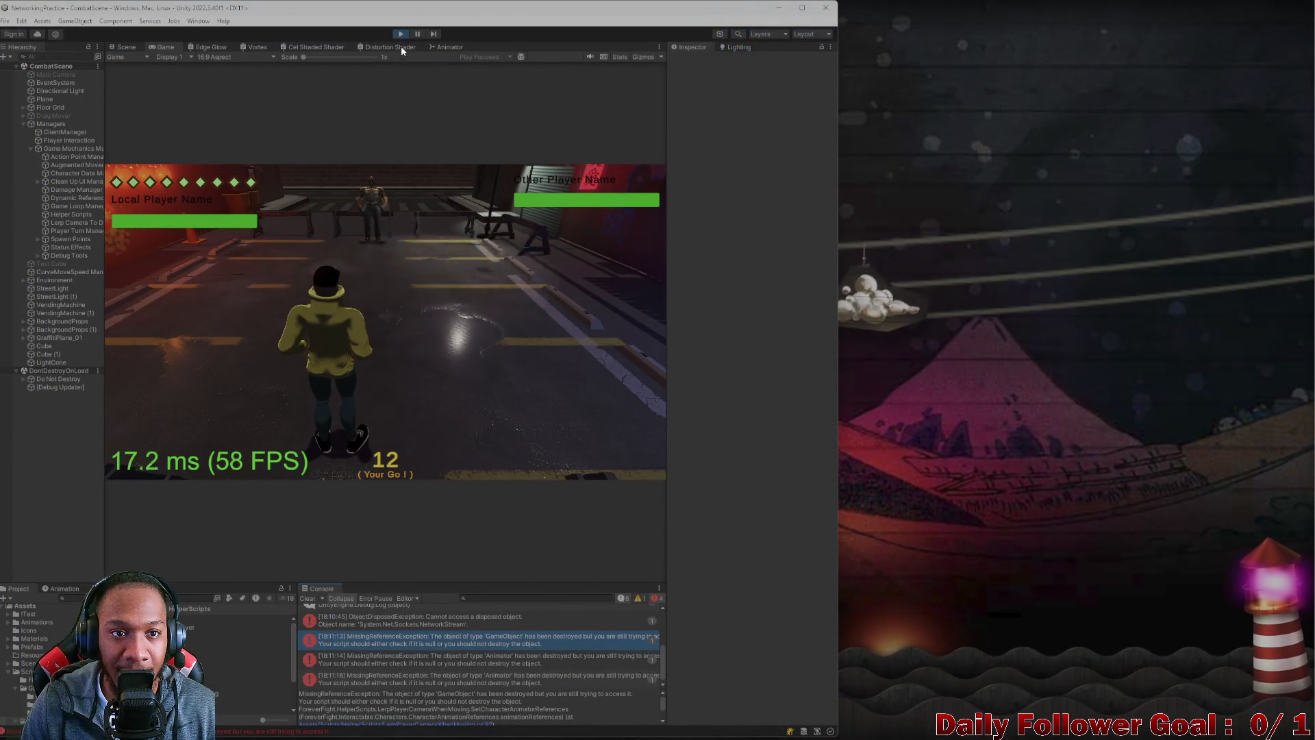